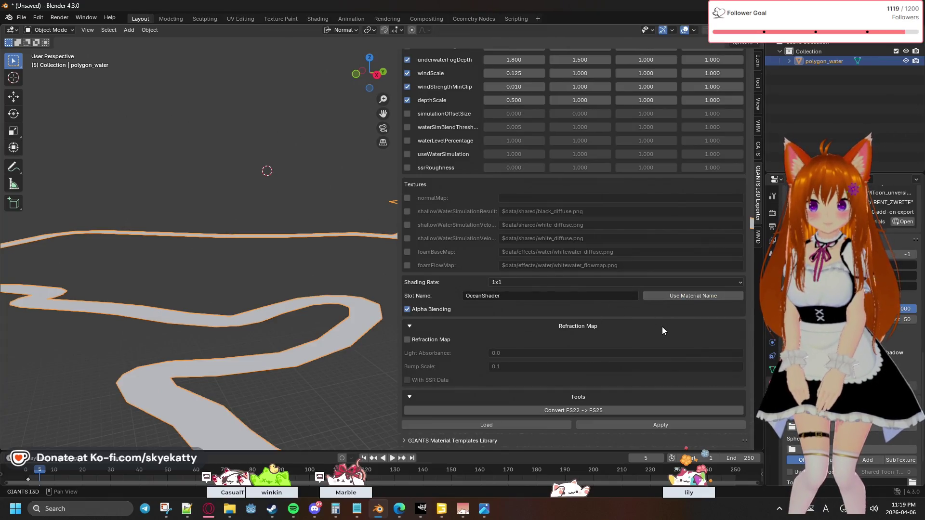
pyautogui.scroll(-2, 662, 327)
pyautogui.scroll(-1, 576, 307)
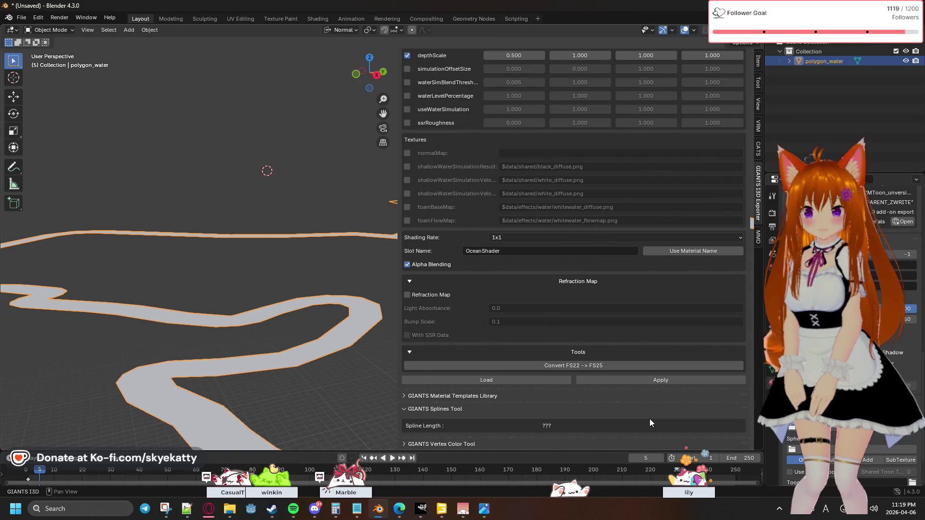
# Apply the exporter shader settings, then make OceanShader a single-user copy as OceanShader.001.
pyautogui.click(637, 384)
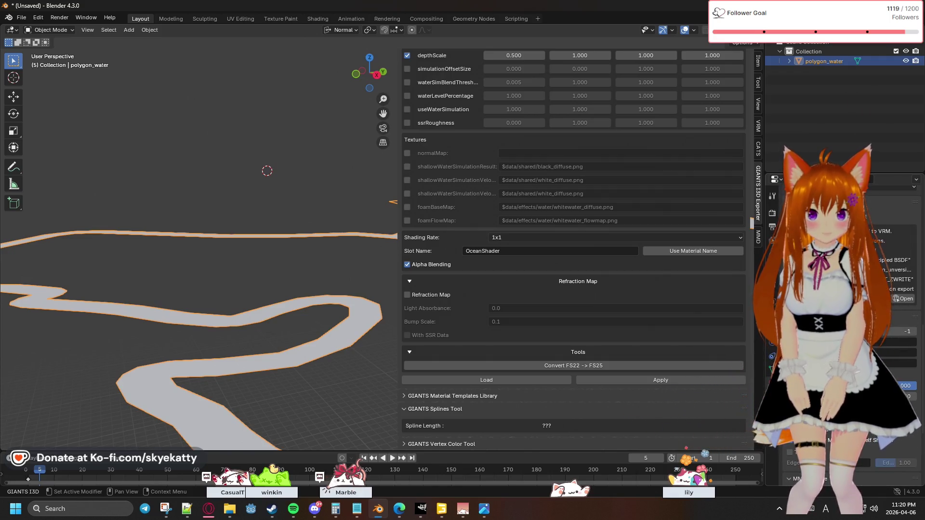
pyautogui.scroll(5, 839, 289)
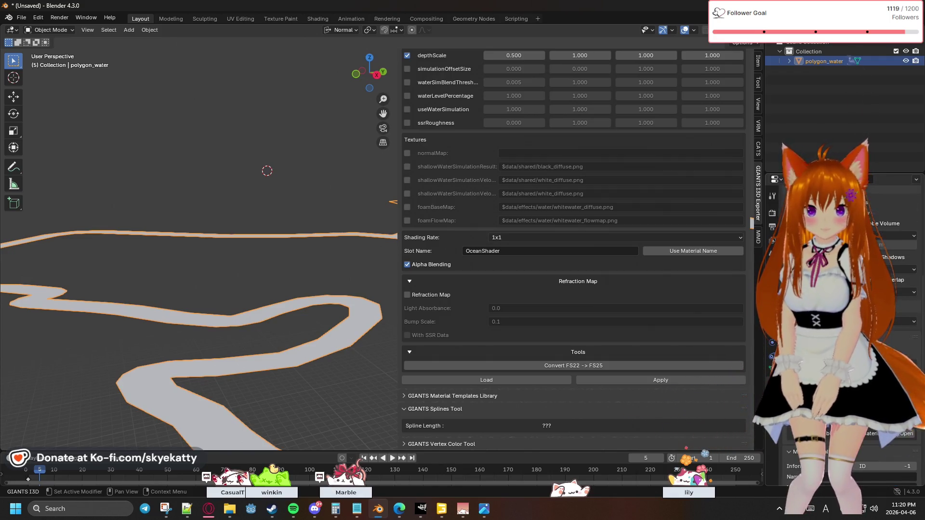
pyautogui.scroll(2, 839, 289)
pyautogui.scroll(3, 838, 290)
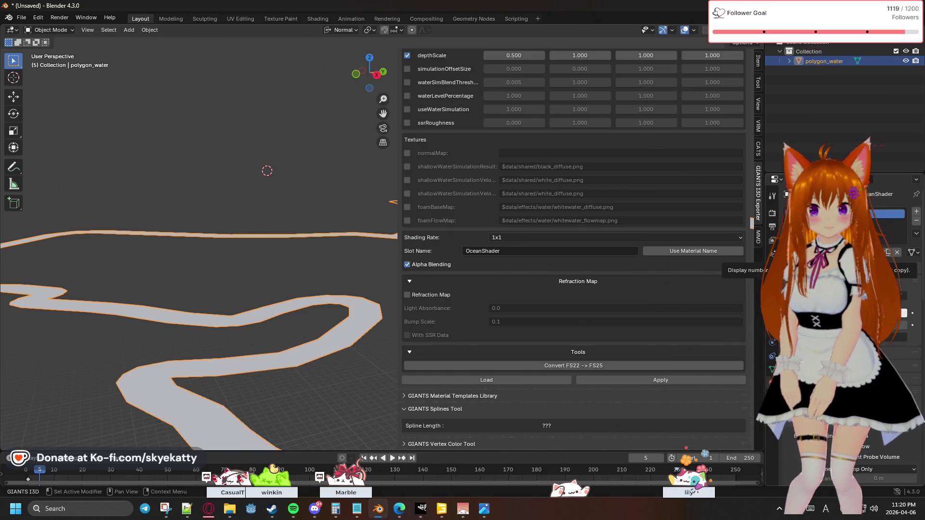
pyautogui.click(879, 251)
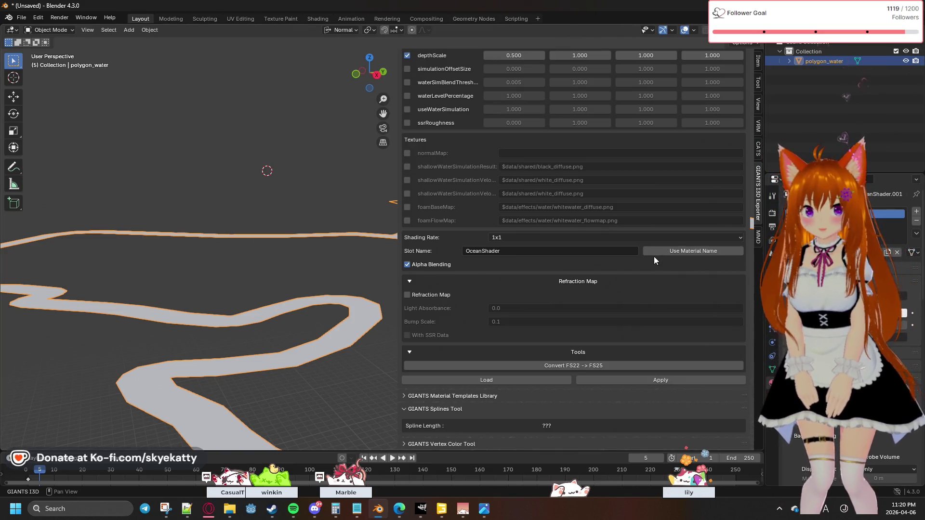
pyautogui.scroll(2, 653, 261)
pyautogui.scroll(2, 652, 258)
pyautogui.scroll(2, 653, 258)
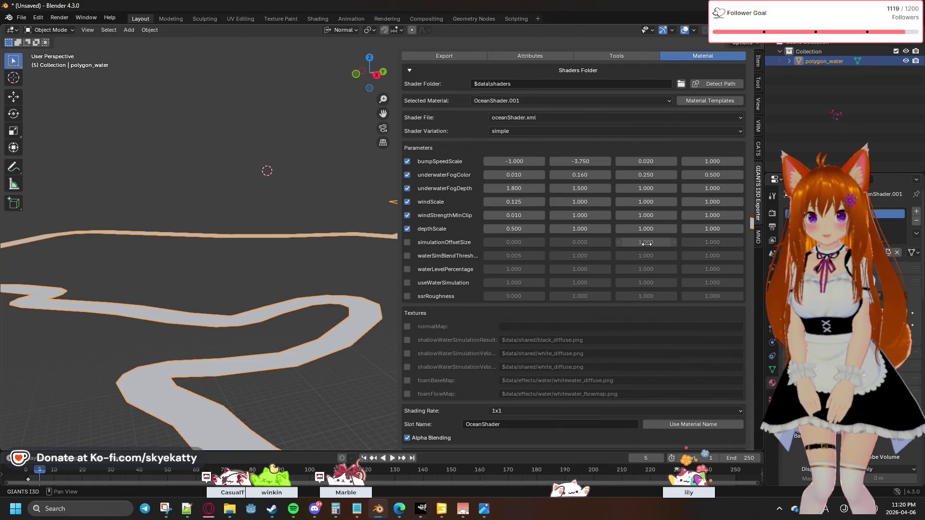
pyautogui.click(720, 104)
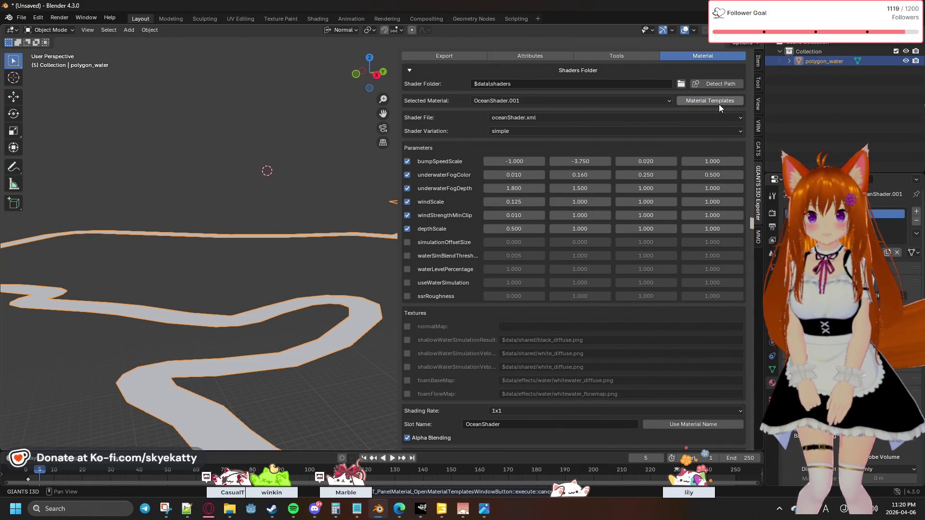
pyautogui.scroll(-2, 688, 175)
pyautogui.scroll(-3, 687, 174)
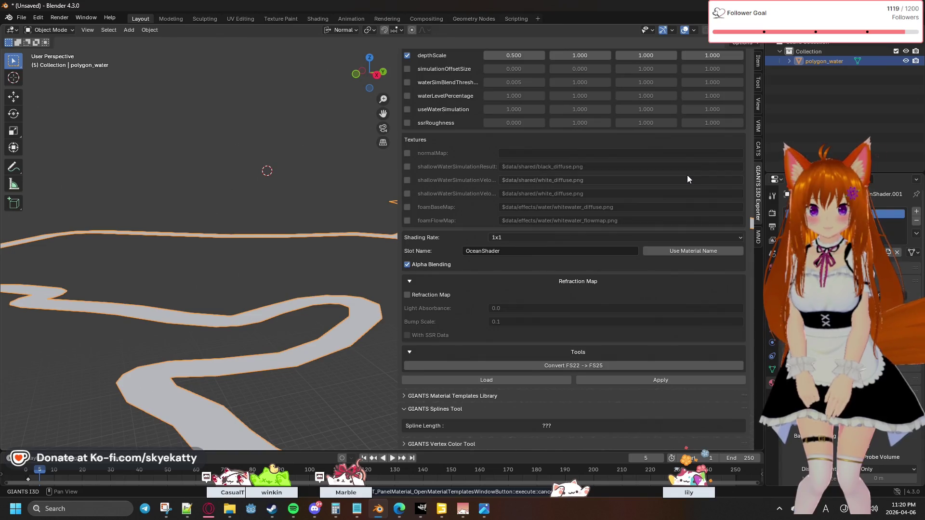
pyautogui.scroll(5, 688, 175)
pyautogui.scroll(2, 688, 175)
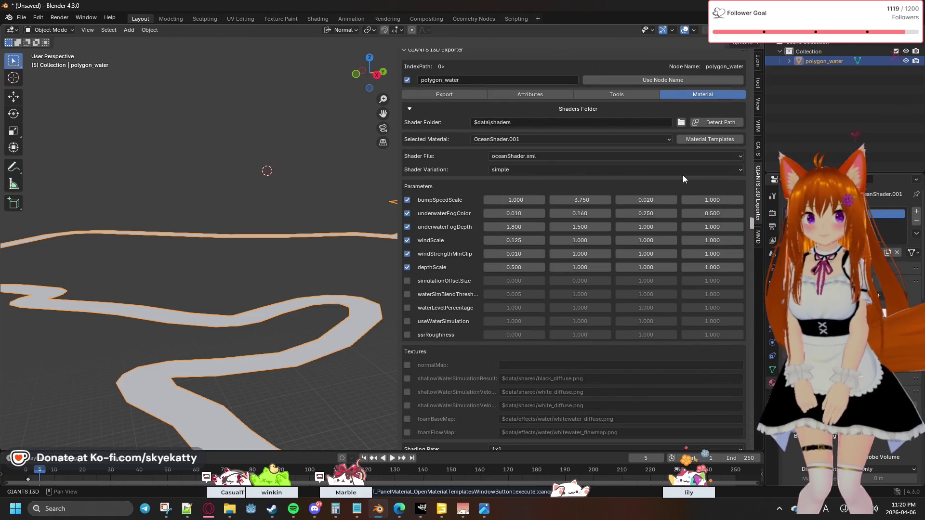
pyautogui.scroll(-2, 683, 175)
pyautogui.scroll(-8, 683, 175)
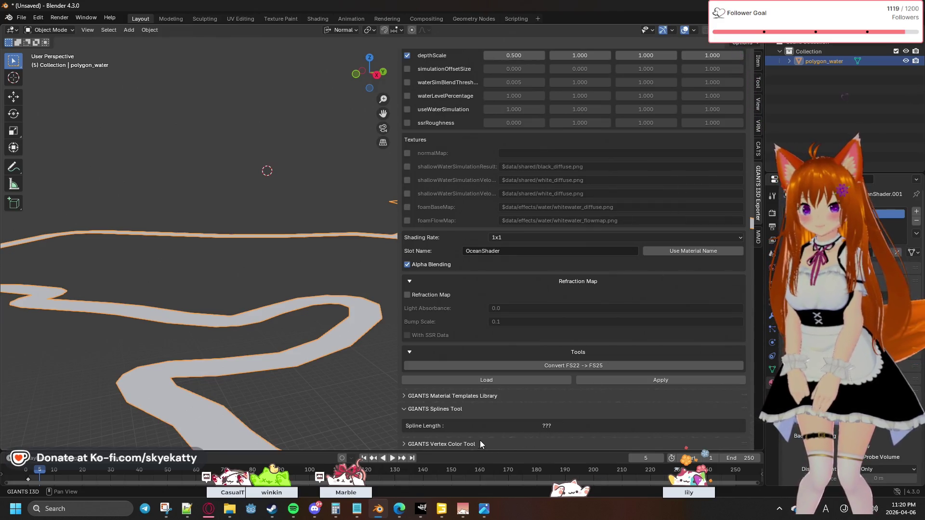
# Expand the material templates library and select the OceanShader.001 material slot.
pyautogui.click(490, 399)
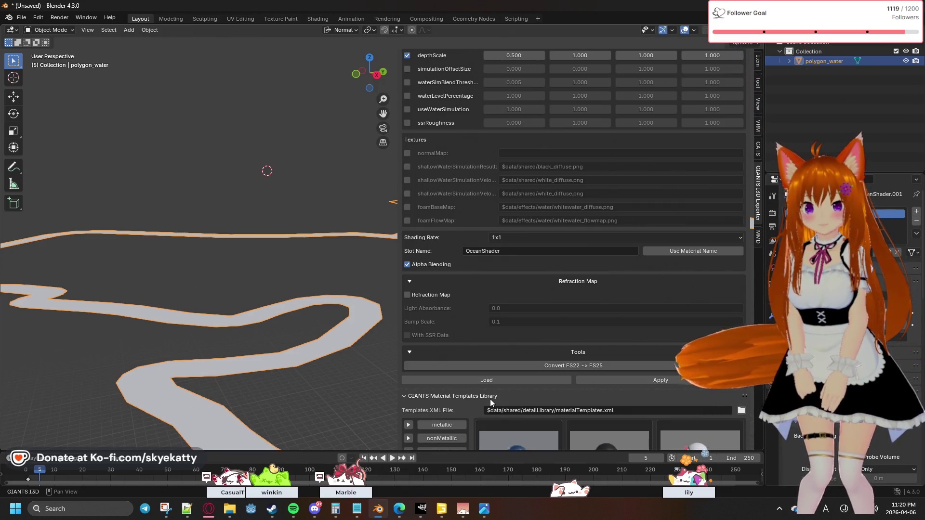
pyautogui.scroll(-4, 490, 399)
pyautogui.scroll(-3, 491, 399)
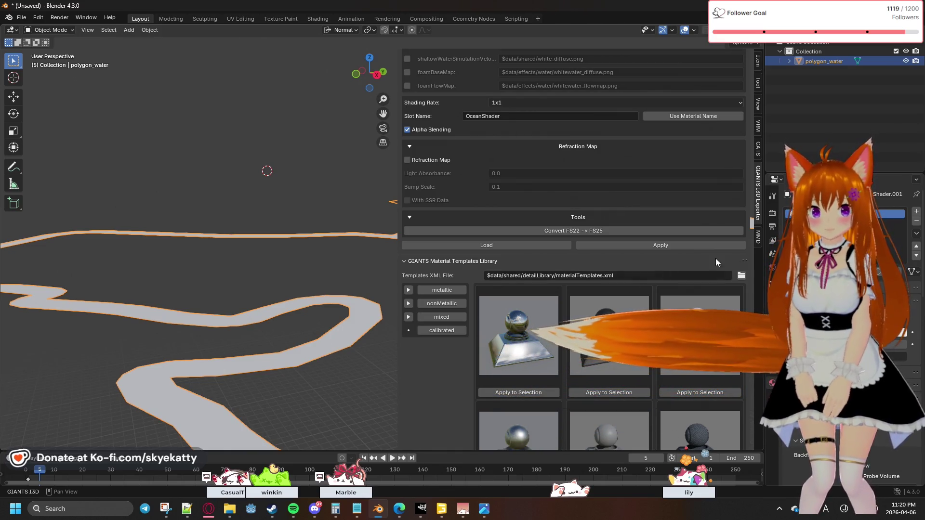
pyautogui.click(916, 223)
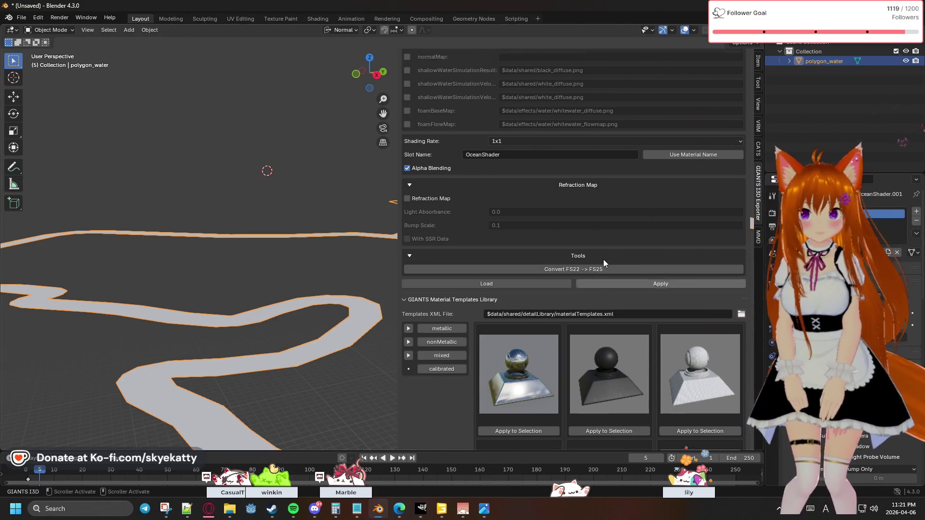
pyautogui.scroll(2, 605, 261)
pyautogui.scroll(1, 604, 261)
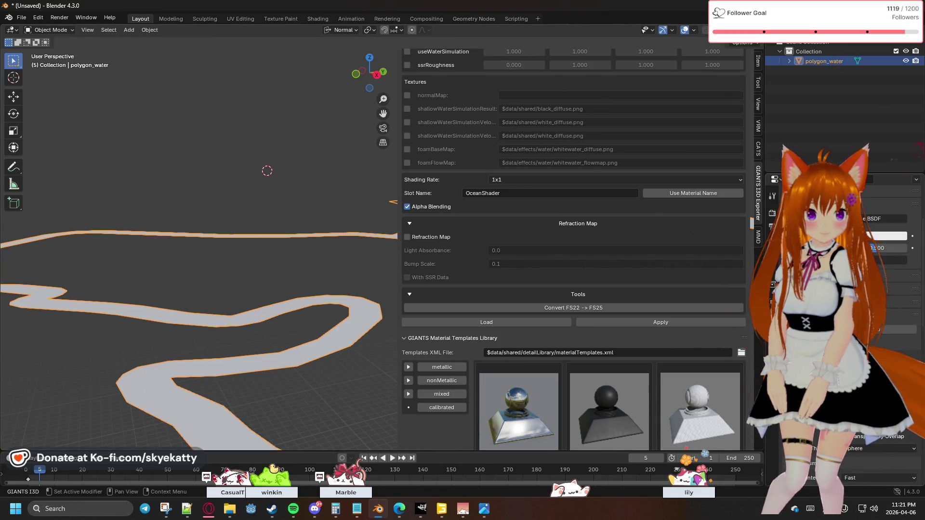
pyautogui.scroll(-2, 839, 326)
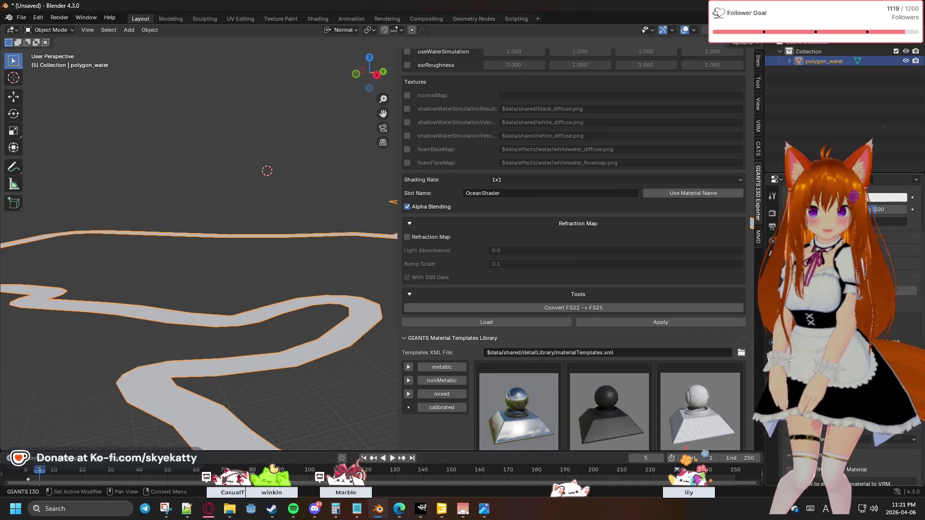
pyautogui.scroll(-1, 838, 326)
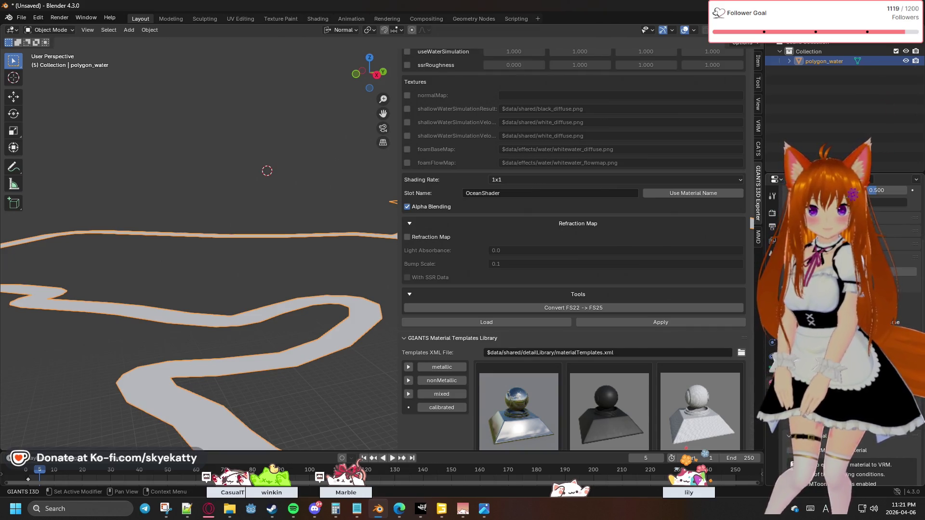
pyautogui.scroll(-3, 839, 325)
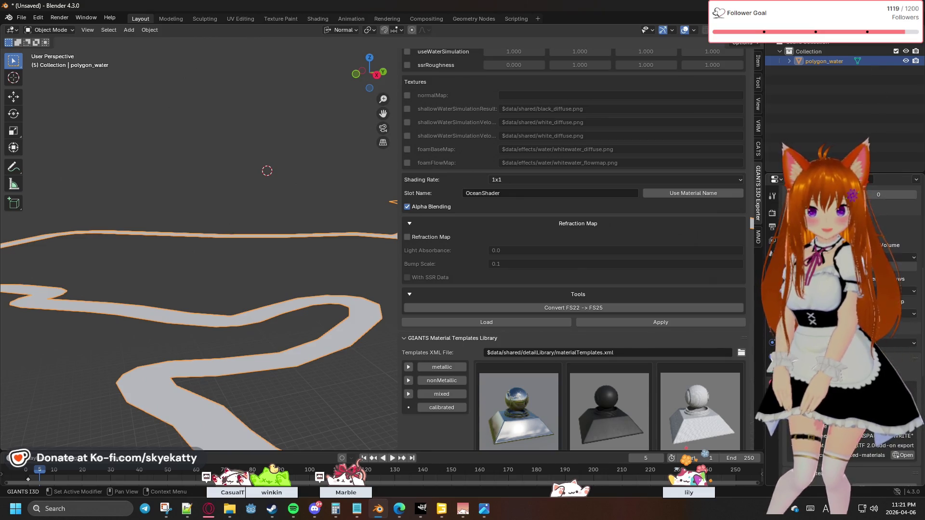
pyautogui.scroll(-4, 838, 326)
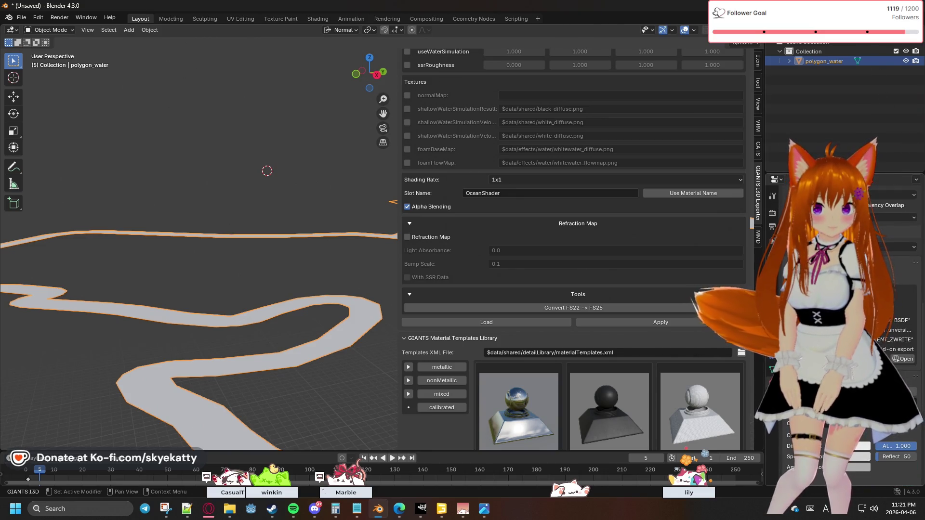
pyautogui.scroll(-6, 838, 325)
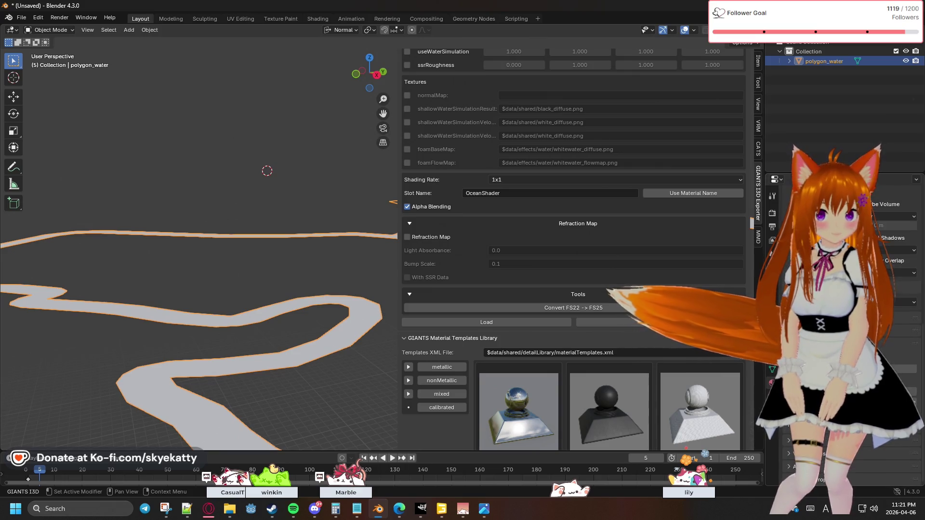
pyautogui.scroll(3, 839, 326)
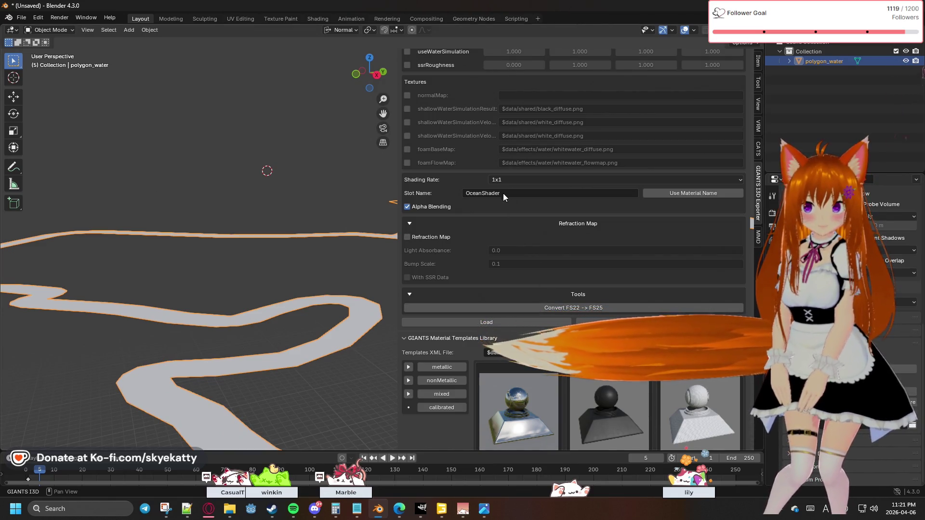
pyautogui.scroll(1, 500, 179)
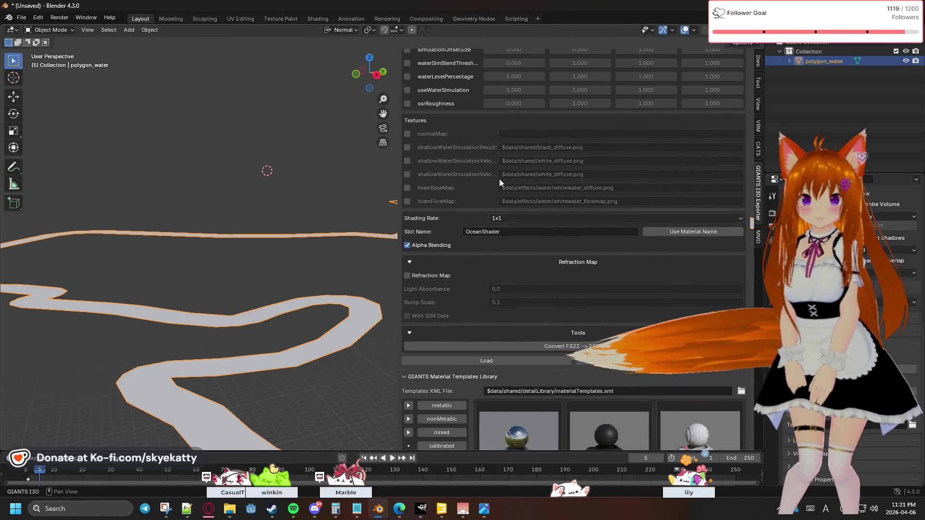
pyautogui.scroll(2, 499, 179)
pyautogui.scroll(1, 453, 194)
# Enable normalMap and paste its path, trimmed to $data/maps/textures/shared/water_normal.dds.
pyautogui.click(407, 230)
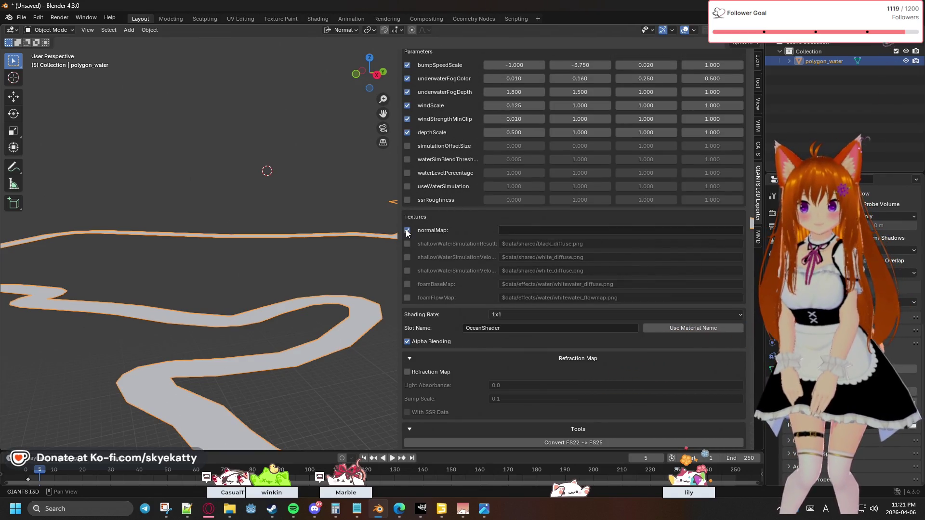
pyautogui.click(570, 228)
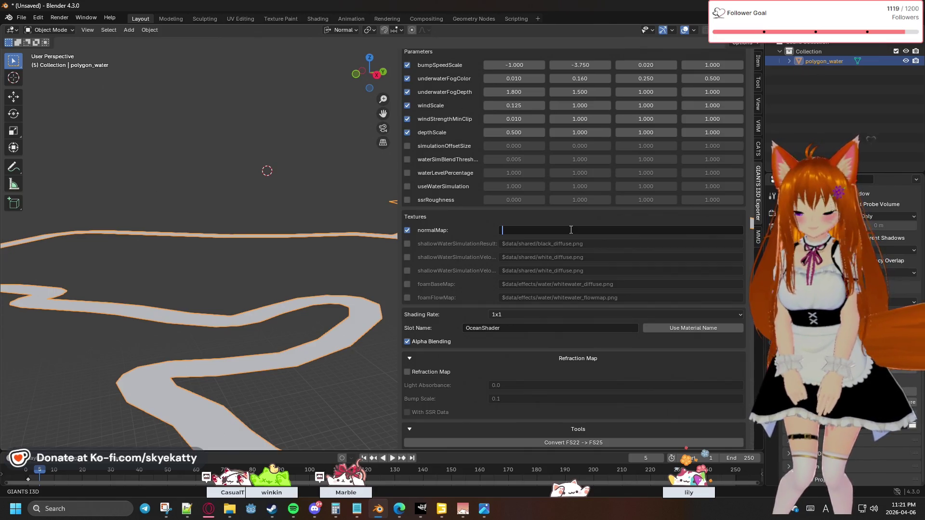
pyautogui.write('<File fileId="2" filename="$data/maps/textures/shared/water_normal.dds" />')
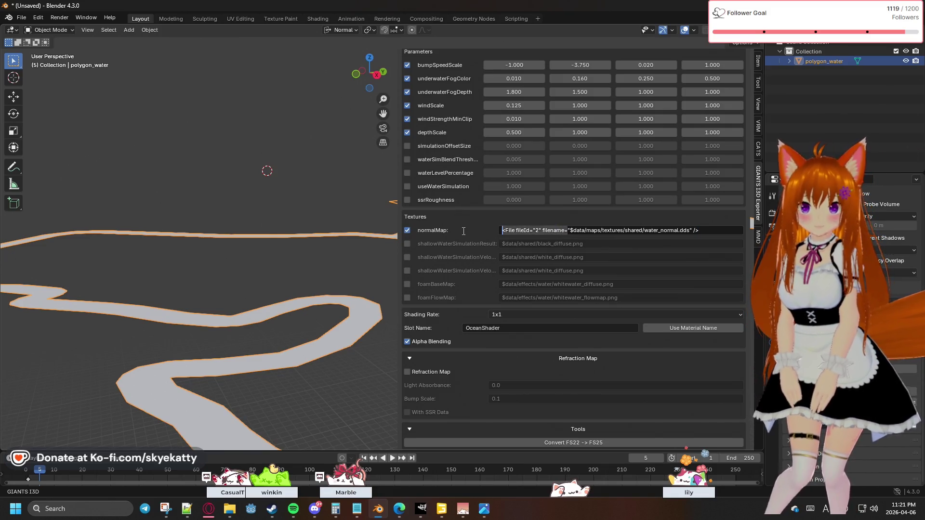
pyautogui.press('BackSpace')
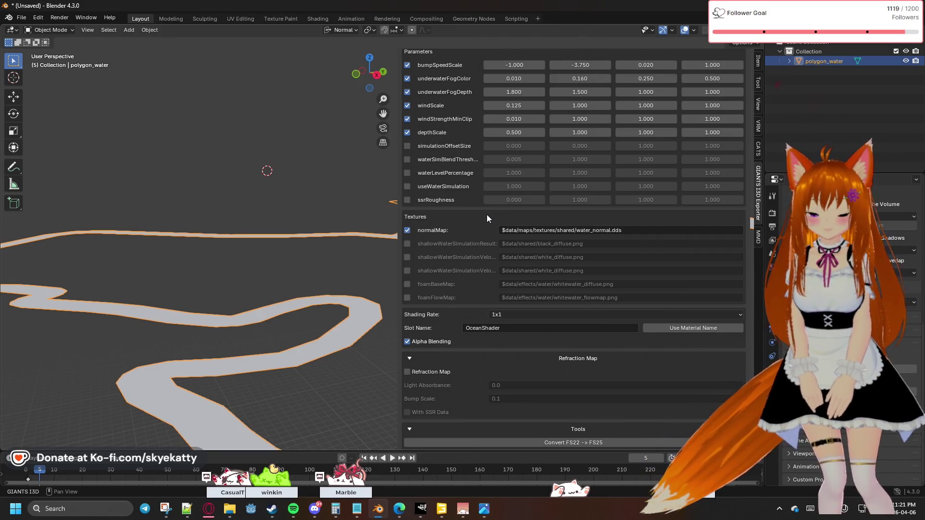
pyautogui.scroll(2, 490, 217)
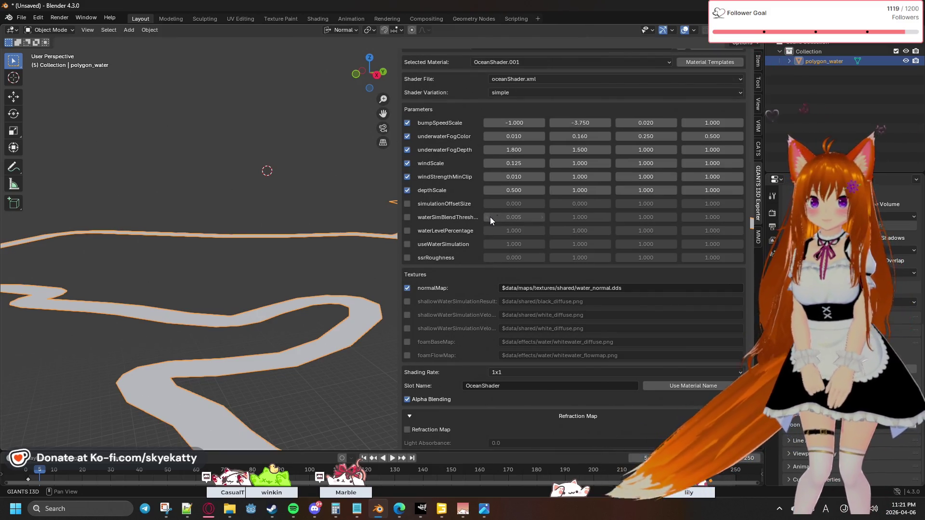
pyautogui.scroll(1, 538, 176)
pyautogui.scroll(1, 538, 175)
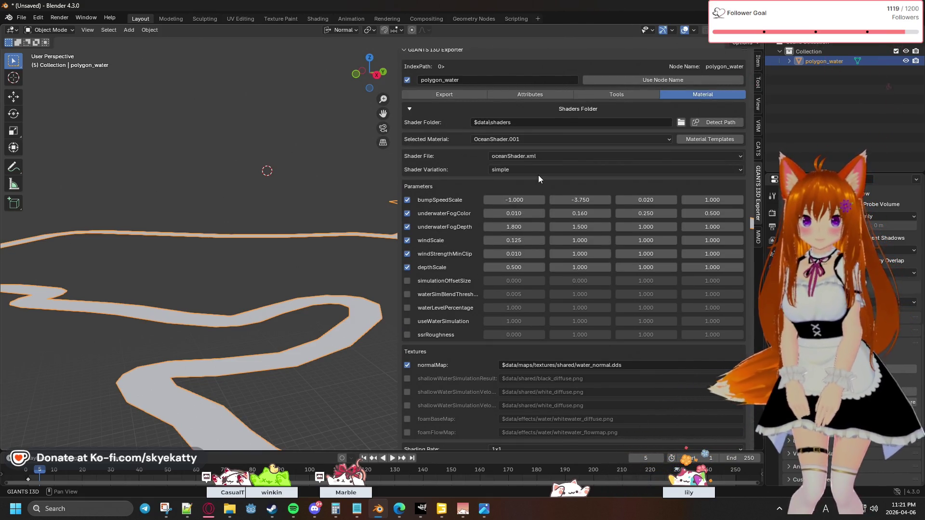
pyautogui.scroll(-2, 553, 222)
pyautogui.scroll(-4, 591, 271)
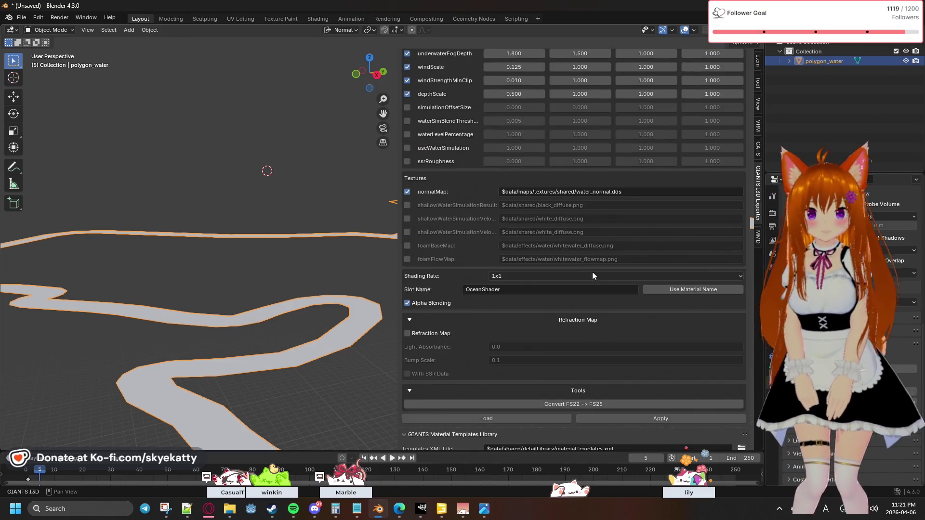
pyautogui.scroll(-2, 592, 271)
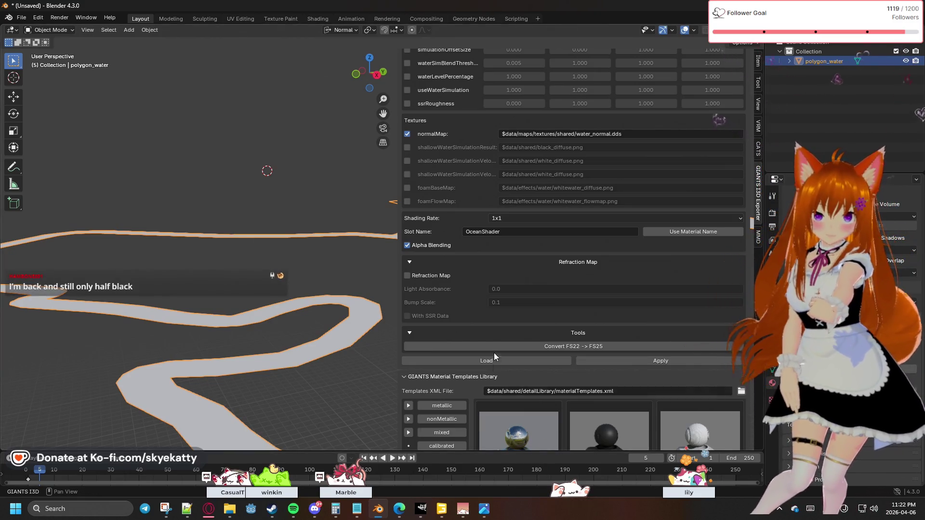
pyautogui.scroll(1, 493, 354)
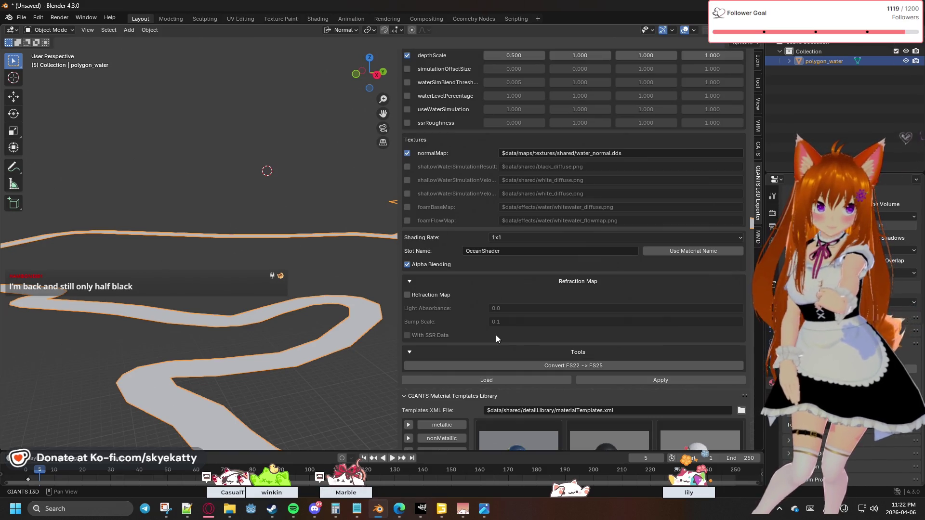
pyautogui.scroll(2, 496, 334)
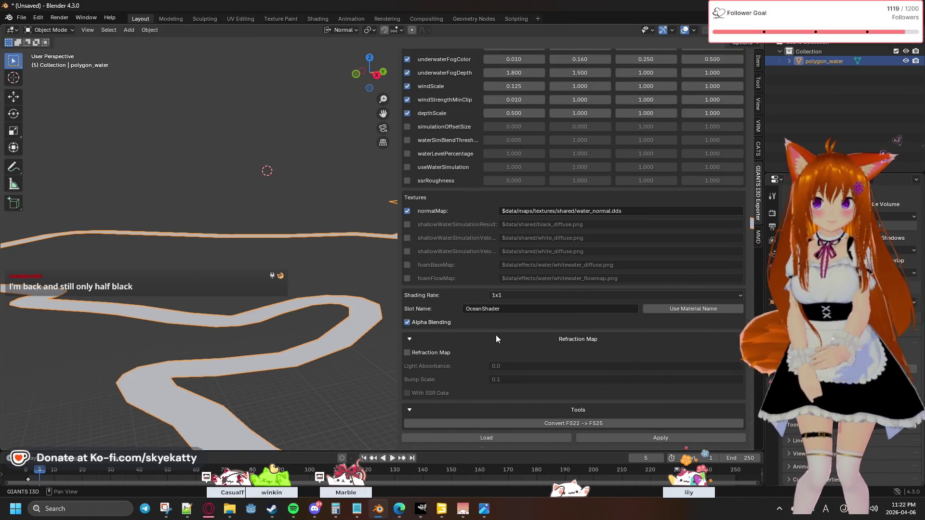
pyautogui.scroll(1, 496, 335)
pyautogui.scroll(1, 496, 335)
pyautogui.scroll(2, 496, 336)
pyautogui.scroll(1, 496, 336)
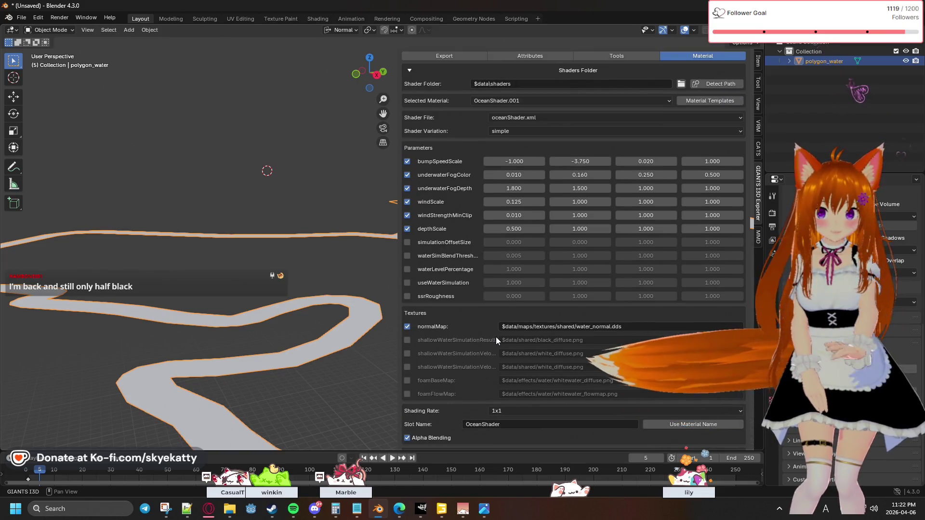
pyautogui.scroll(1, 497, 337)
pyautogui.scroll(1, 496, 337)
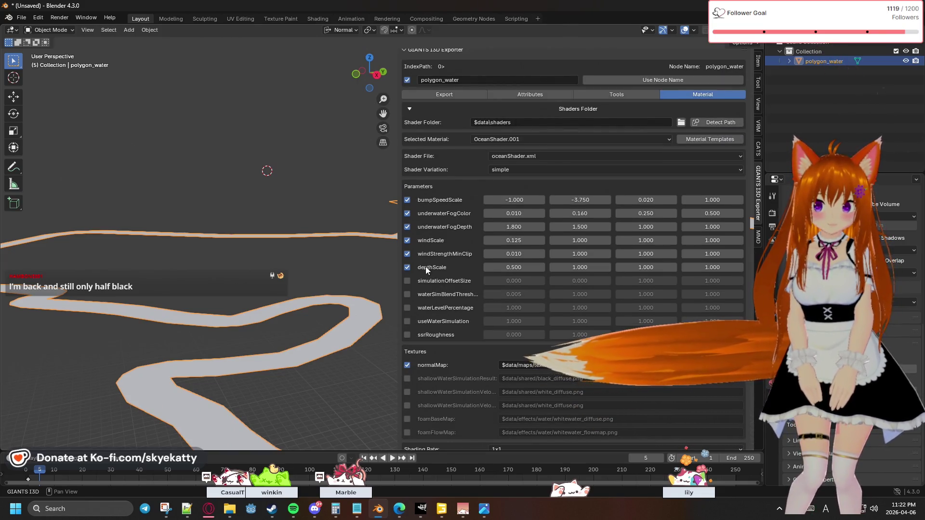
# Uncheck the windScale, windStrengthMinClip and depthScale shader parameters.
pyautogui.moveTo(408, 241); pyautogui.dragTo(408, 269)
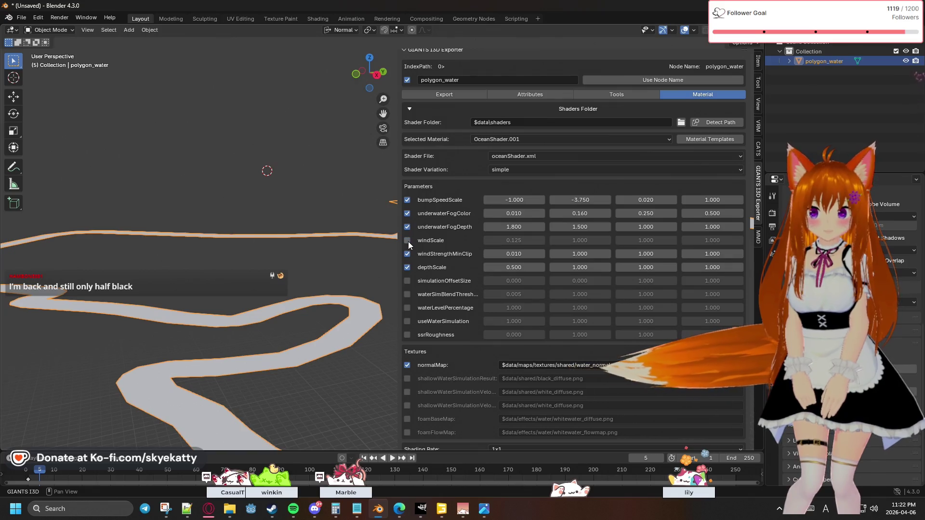
pyautogui.scroll(1, 408, 268)
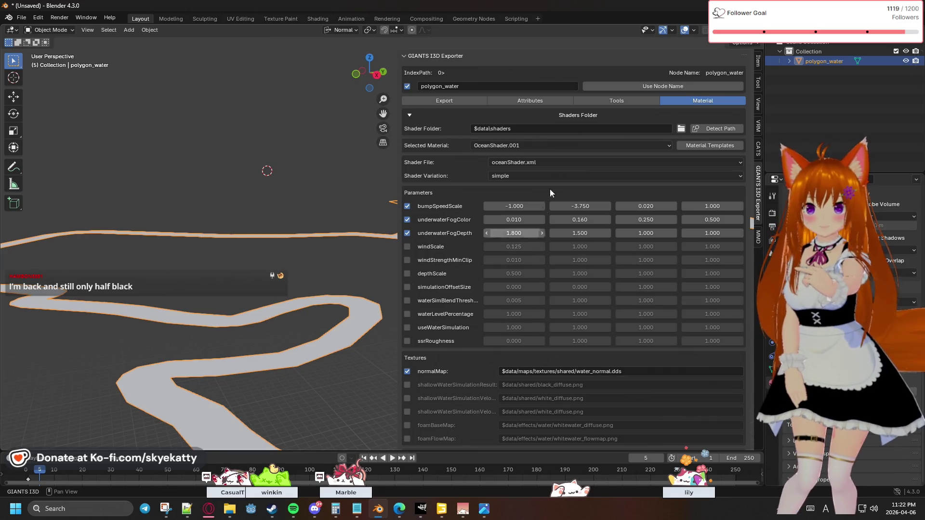
pyautogui.scroll(-3, 540, 195)
pyautogui.scroll(-3, 541, 195)
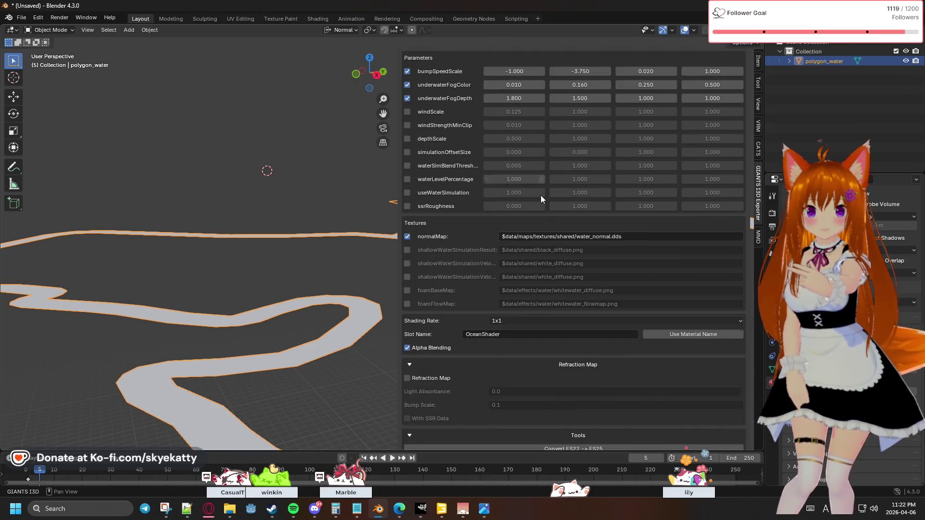
pyautogui.scroll(-2, 548, 250)
pyautogui.scroll(2, 580, 305)
pyautogui.scroll(5, 576, 296)
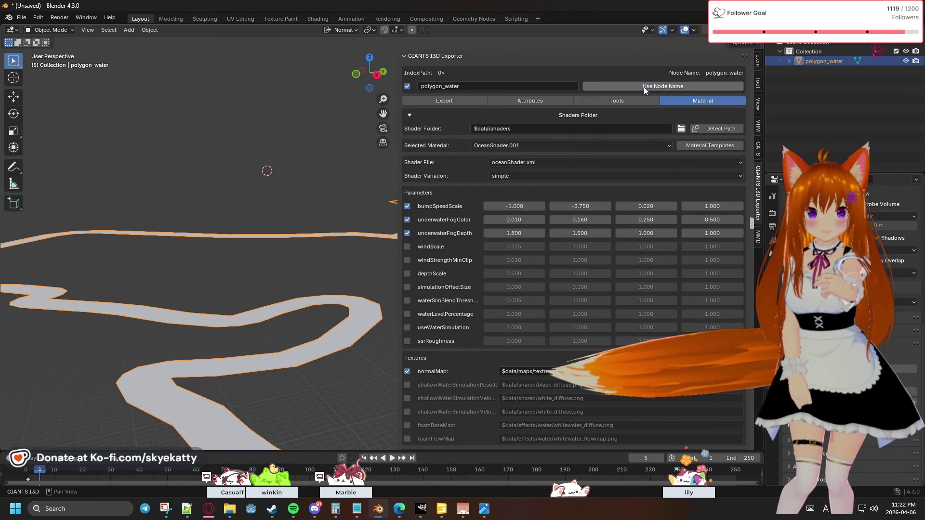
# Expand polygon_water to its child polygon_water.002 and list the available shader files.
pyautogui.click(790, 61)
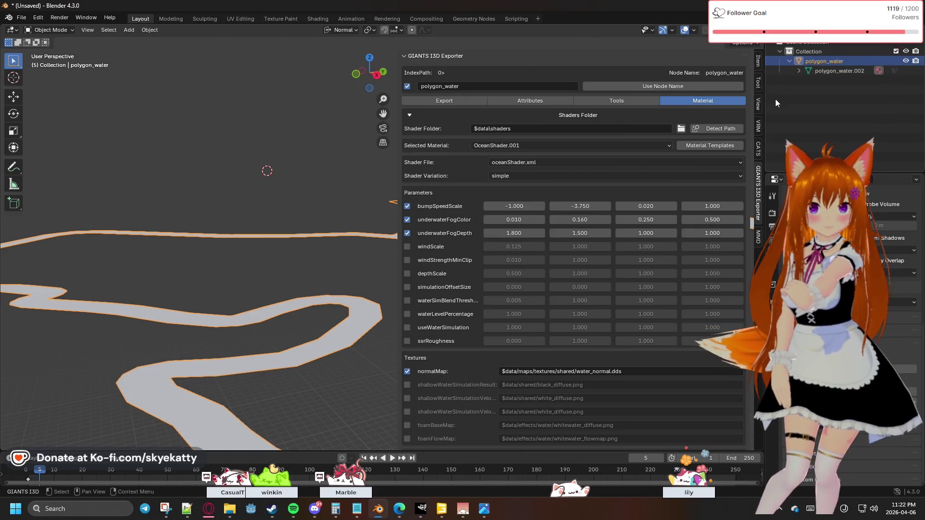
pyautogui.click(799, 70)
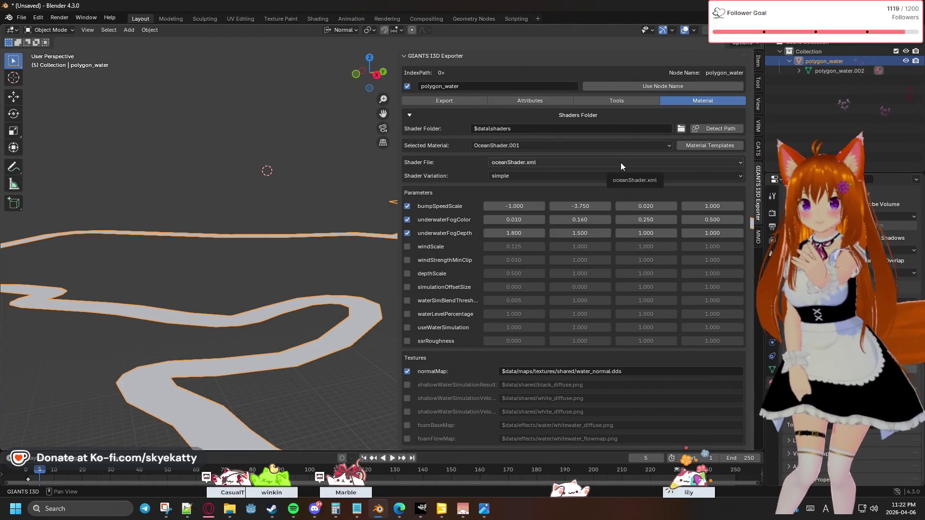
pyautogui.scroll(-2, 621, 162)
pyautogui.scroll(-2, 621, 163)
pyautogui.scroll(-3, 621, 163)
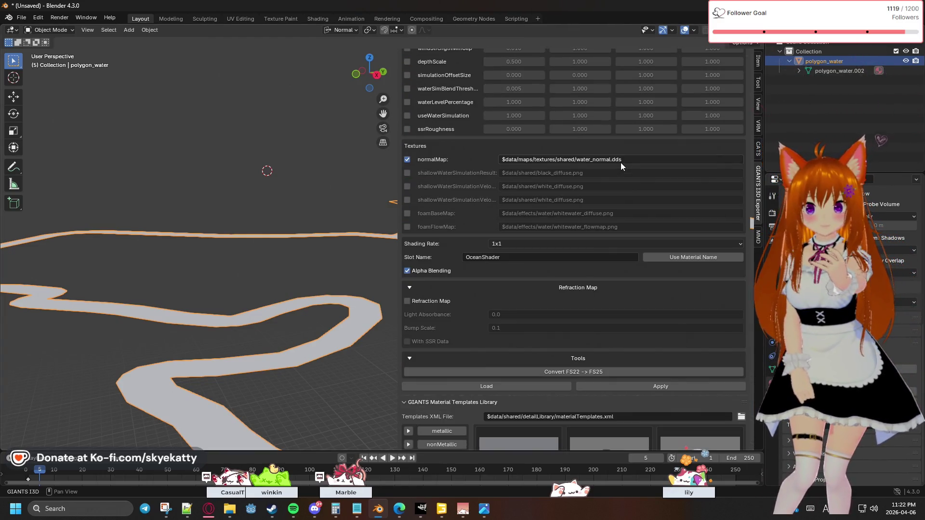
pyautogui.scroll(-3, 621, 163)
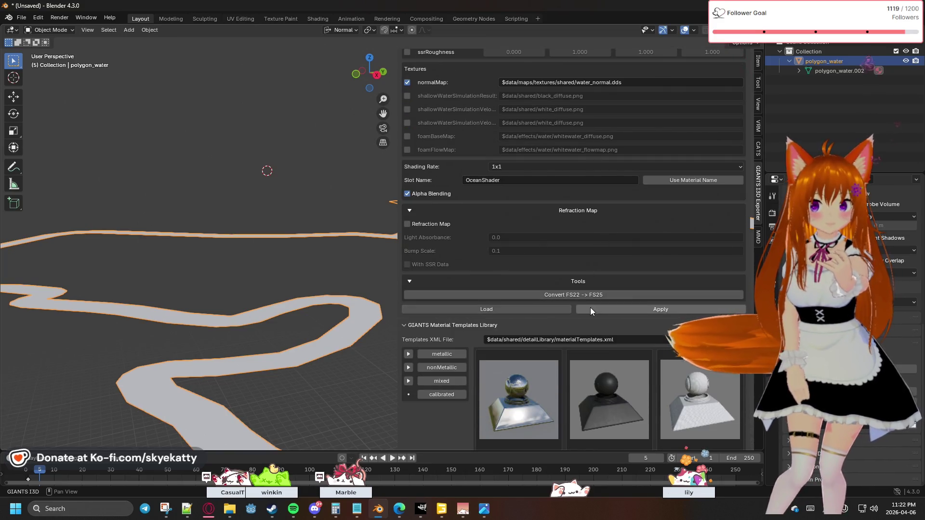
pyautogui.scroll(2, 587, 306)
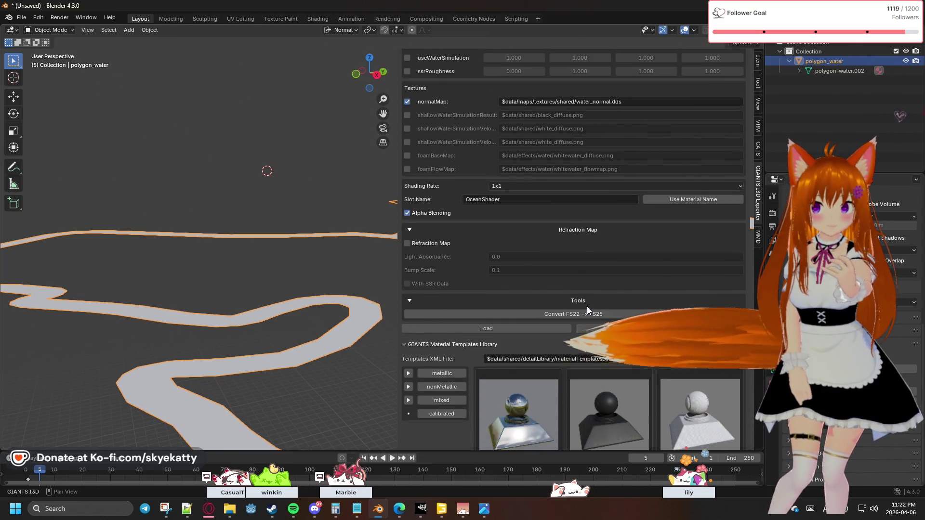
pyautogui.scroll(4, 583, 305)
pyautogui.scroll(3, 584, 305)
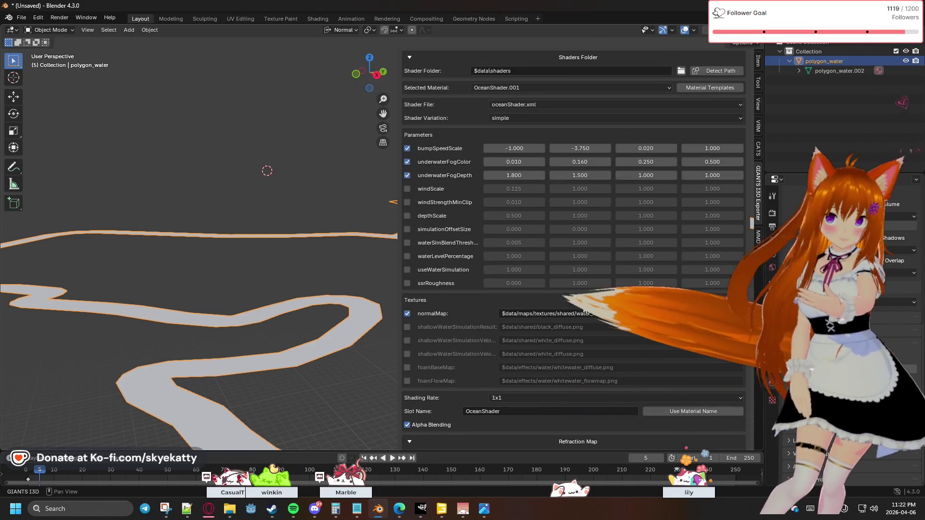
pyautogui.scroll(2, 584, 305)
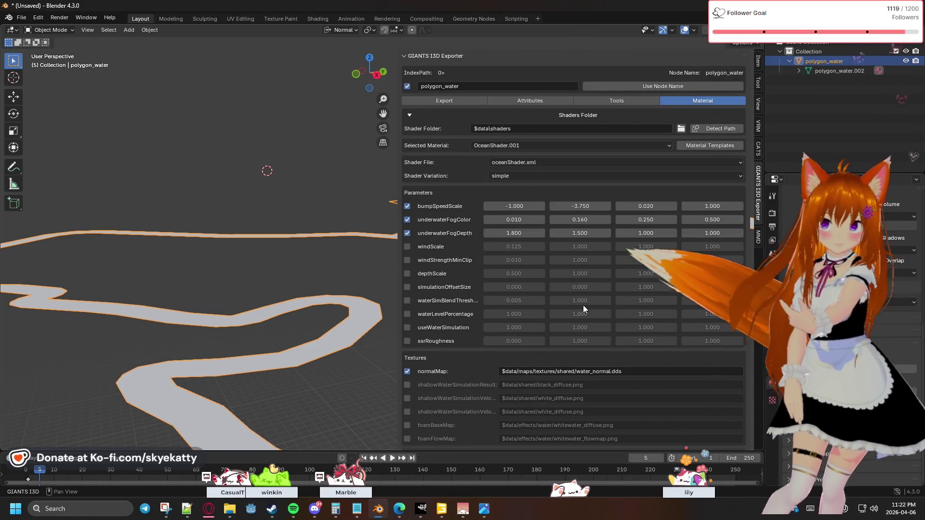
pyautogui.click(606, 165)
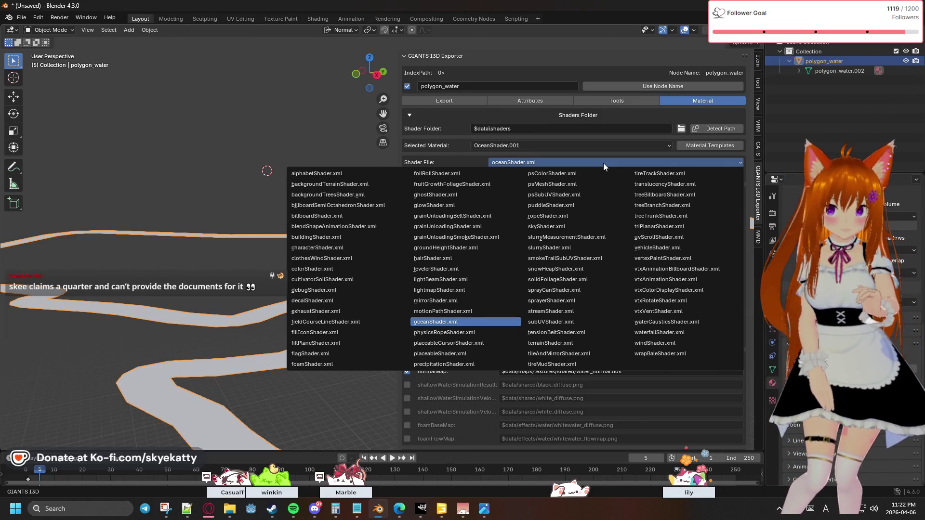
# Keep oceanShader.xml assigned, closing the list, and view the exporter's custom tools.
pyautogui.click(604, 163)
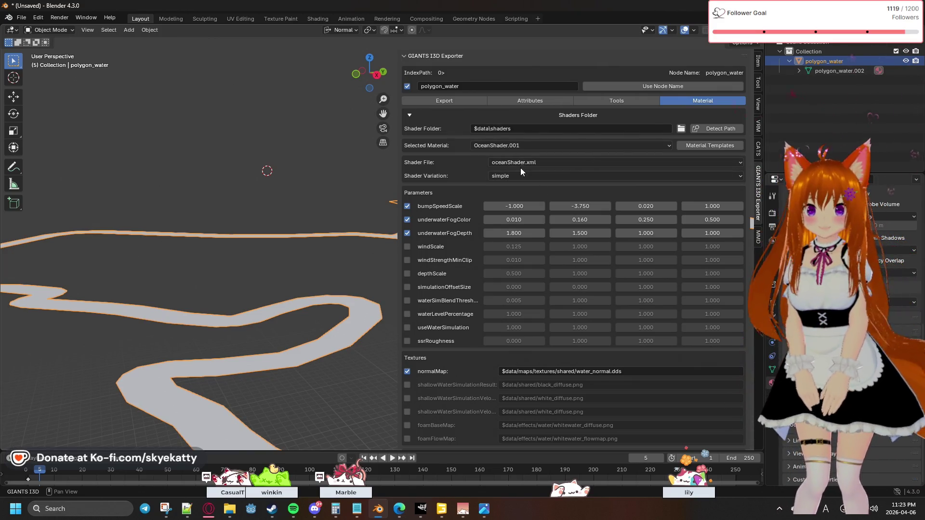
pyautogui.click(613, 101)
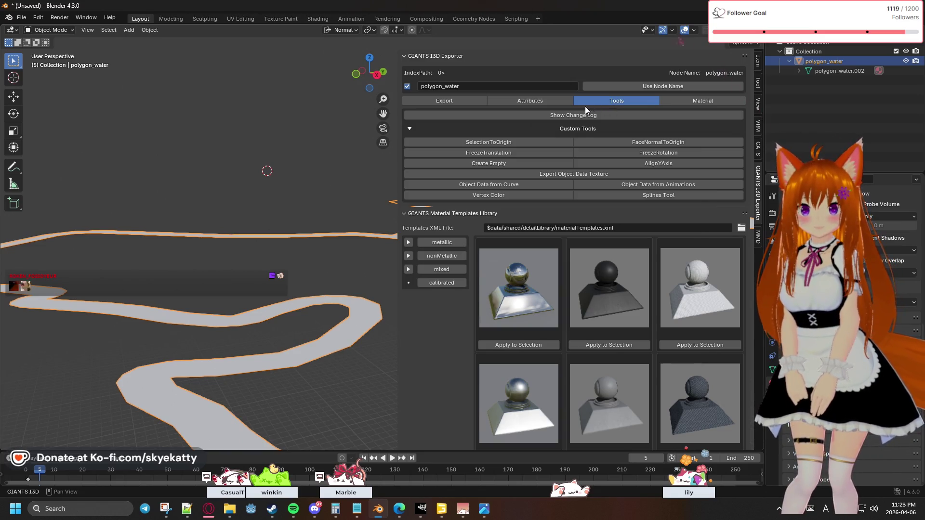
# Switch off Auto Assign in Attributes and inspect the Loaded Node for polygon_water.002.
pyautogui.click(552, 103)
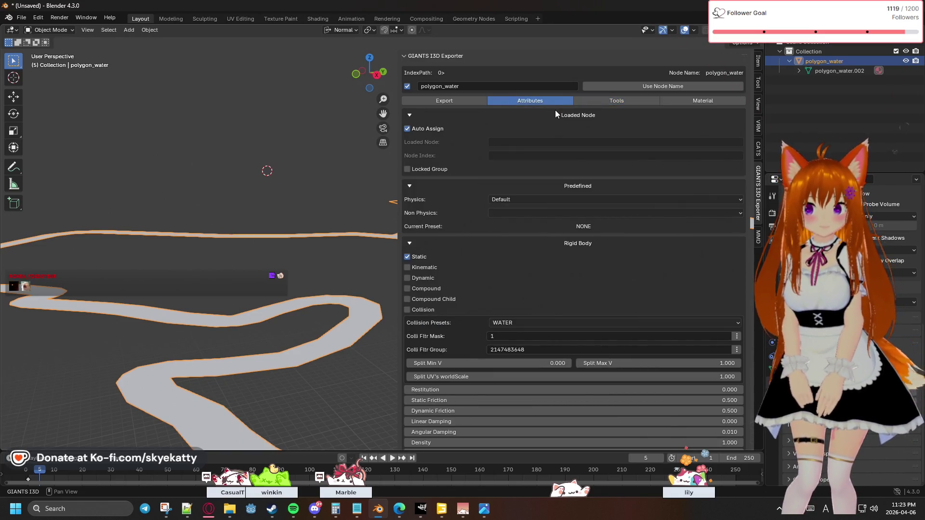
pyautogui.click(433, 128)
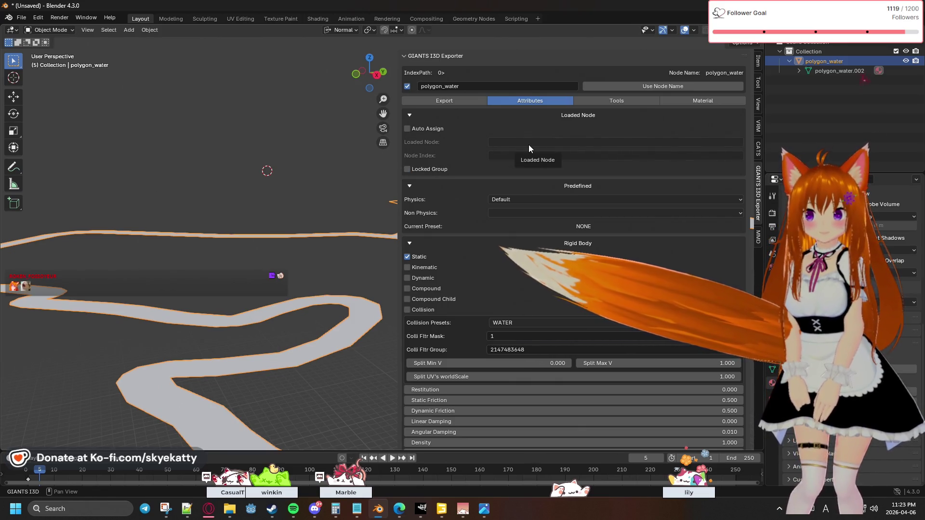
pyautogui.click(809, 71)
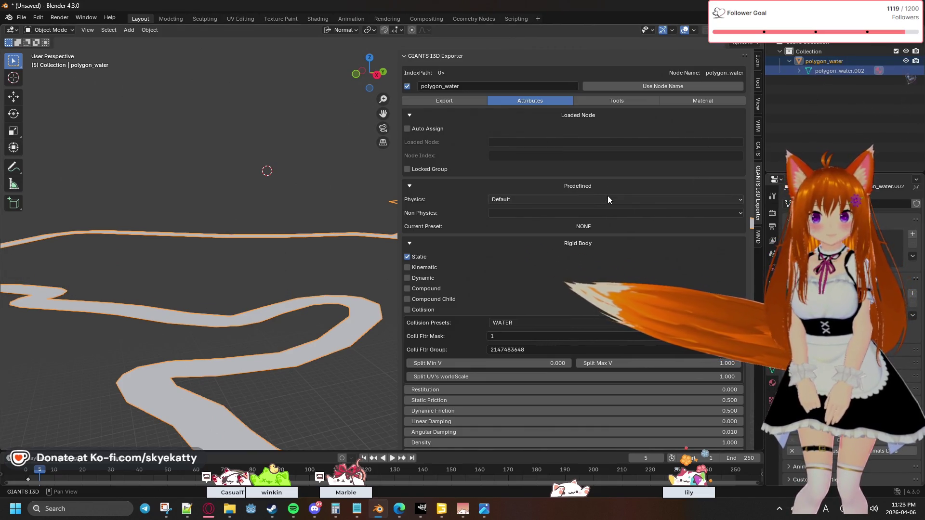
pyautogui.click(605, 145)
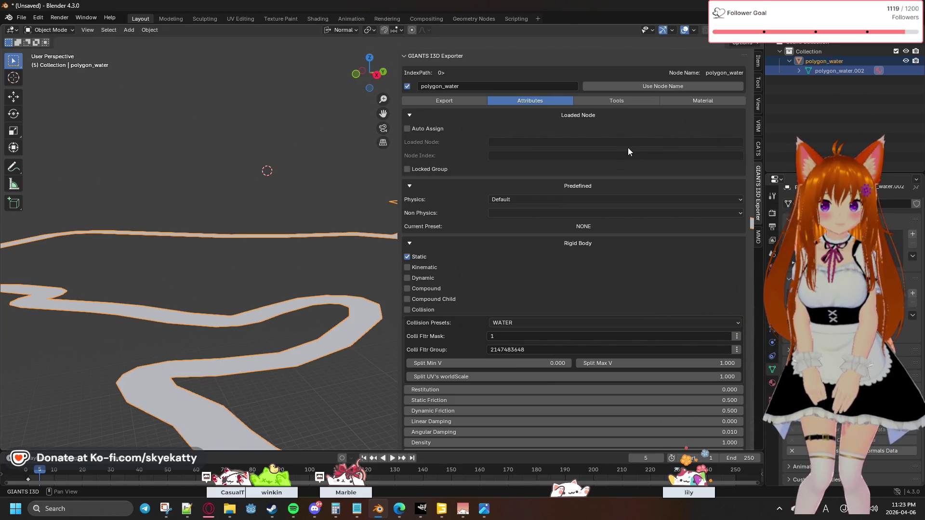
pyautogui.press('F1')
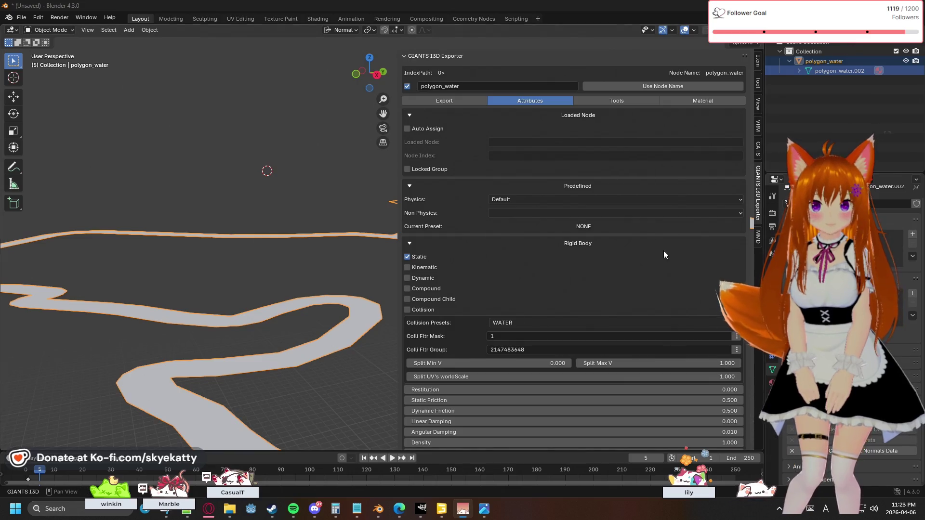
pyautogui.press('F1')
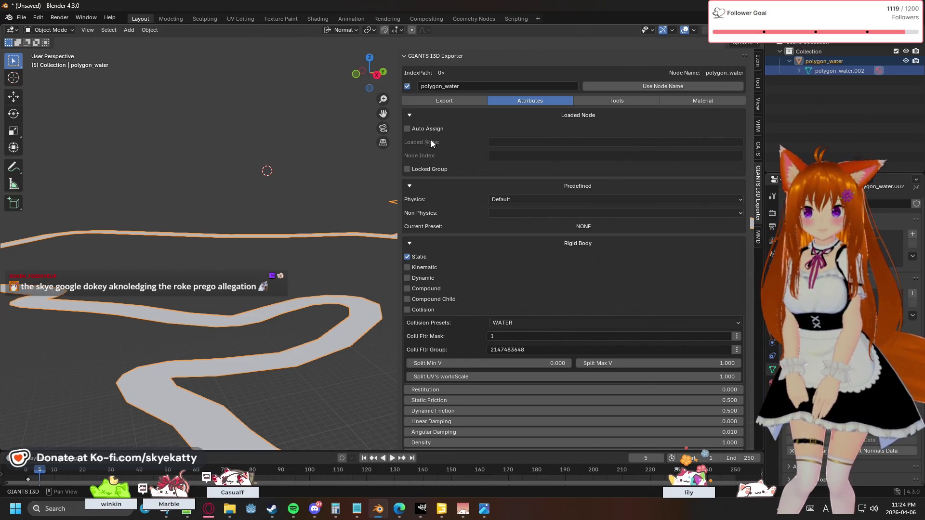
pyautogui.click(570, 202)
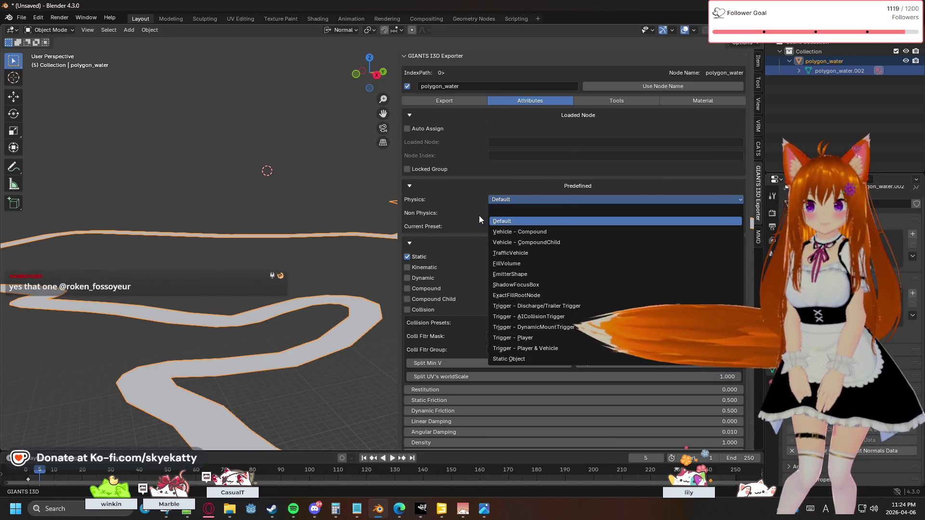
pyautogui.click(479, 214)
pyautogui.scroll(-1, 538, 251)
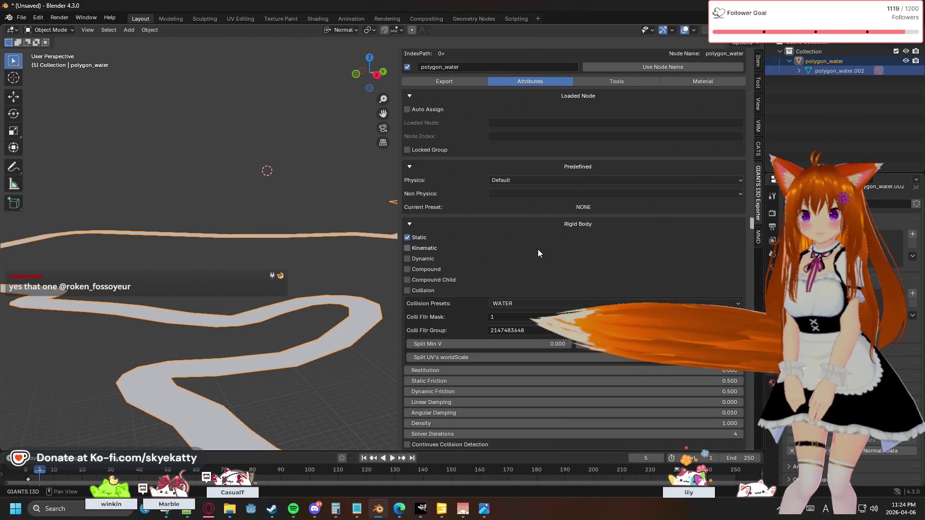
pyautogui.scroll(-1, 538, 251)
pyautogui.scroll(-1, 538, 249)
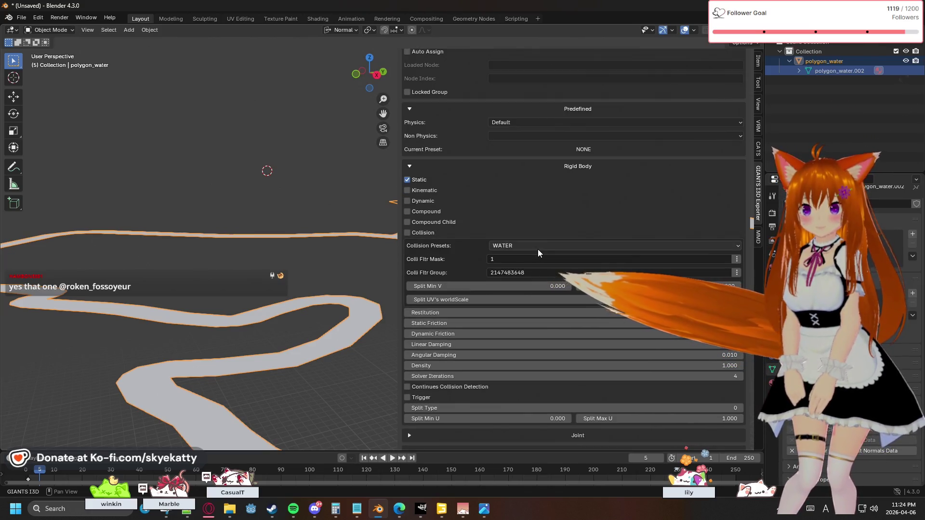
pyautogui.scroll(-1, 537, 241)
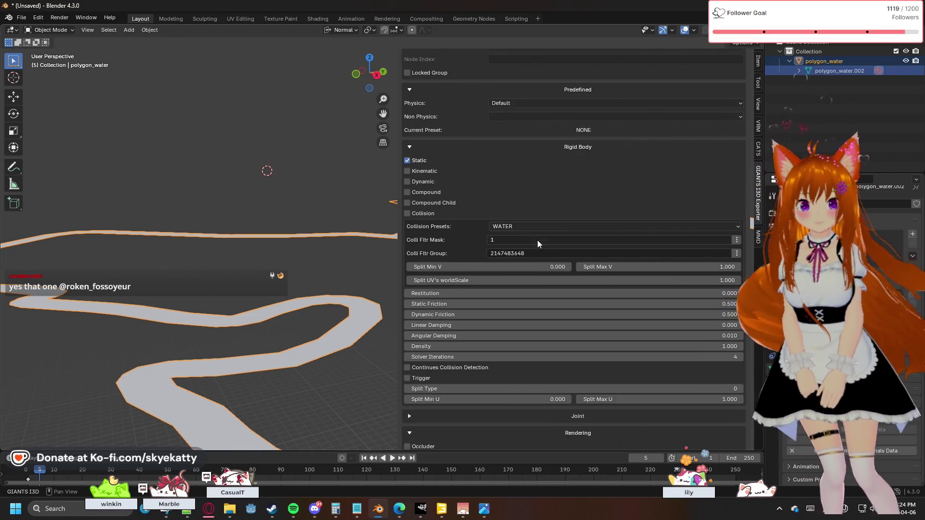
pyautogui.scroll(-1, 537, 241)
pyautogui.scroll(-2, 537, 243)
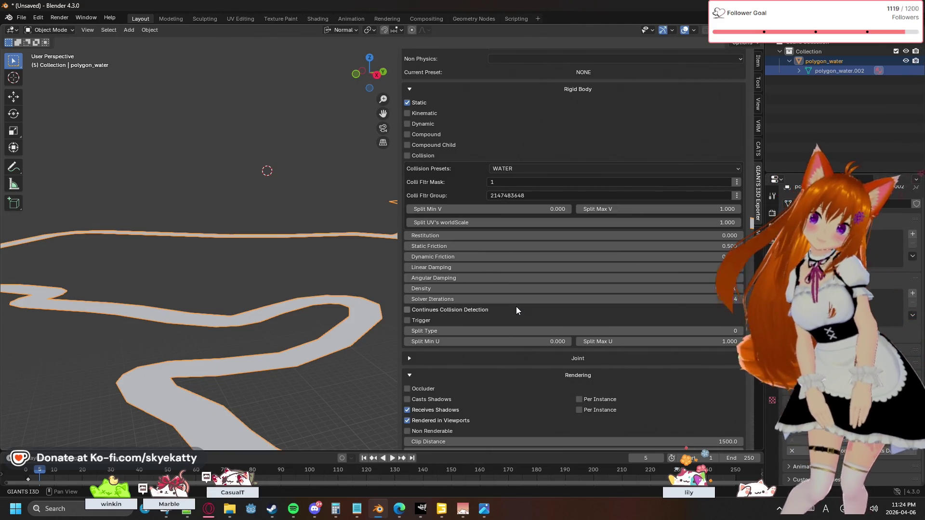
pyautogui.scroll(-2, 516, 307)
pyautogui.scroll(-2, 515, 305)
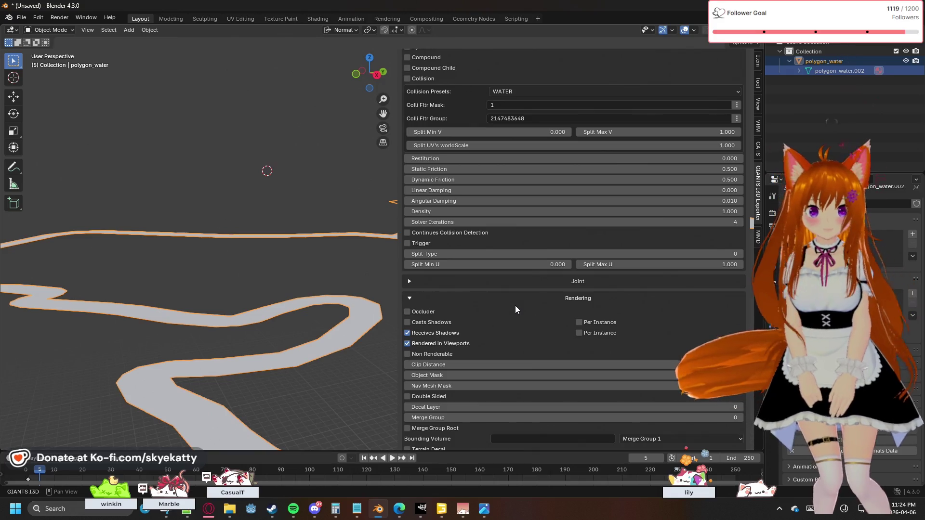
pyautogui.scroll(-2, 515, 306)
pyautogui.scroll(-1, 515, 303)
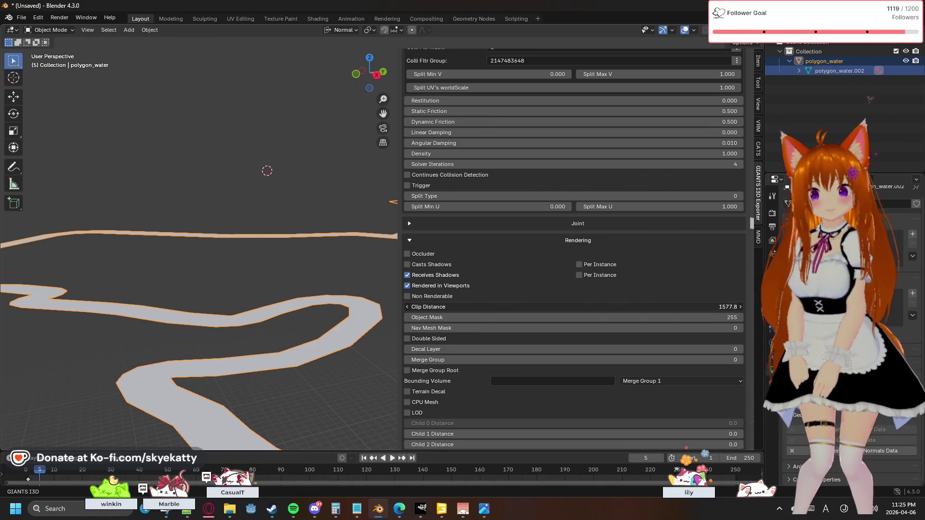
pyautogui.click(657, 318)
pyautogui.press('Return')
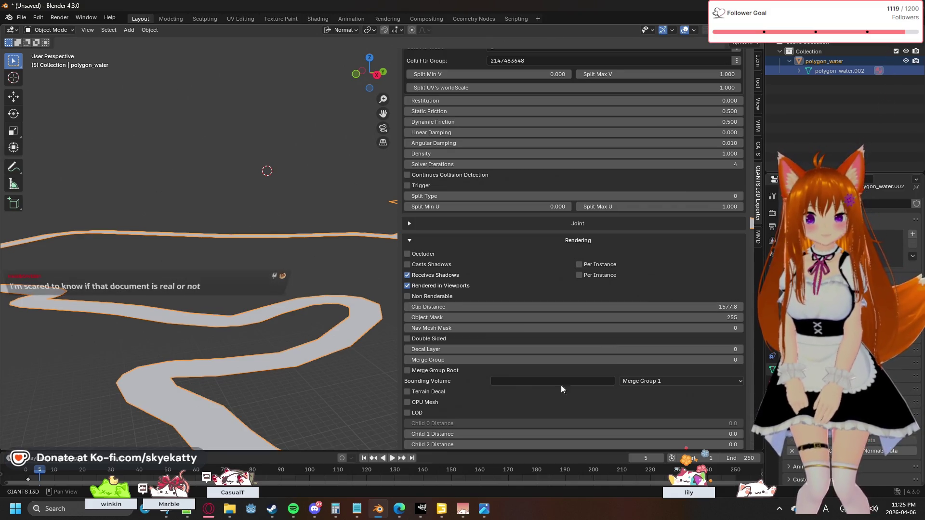
pyautogui.click(421, 508)
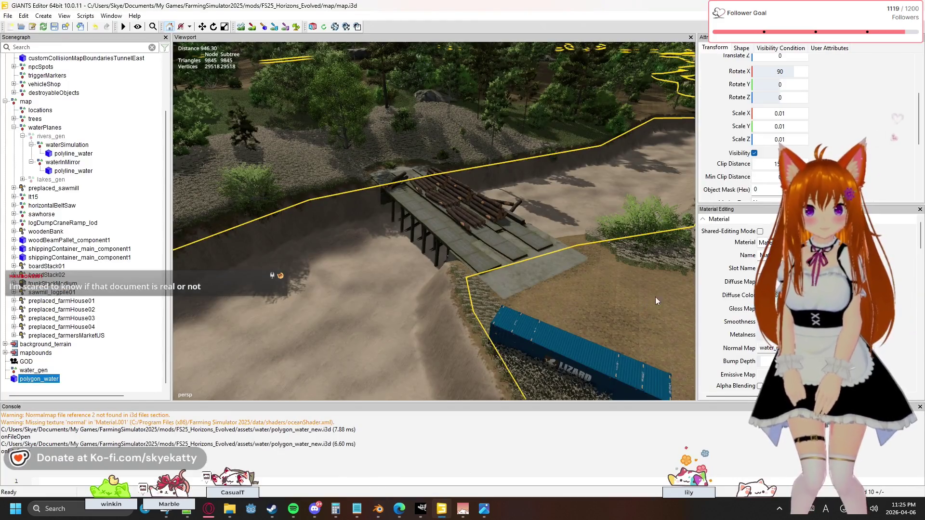
pyautogui.scroll(-2, 752, 123)
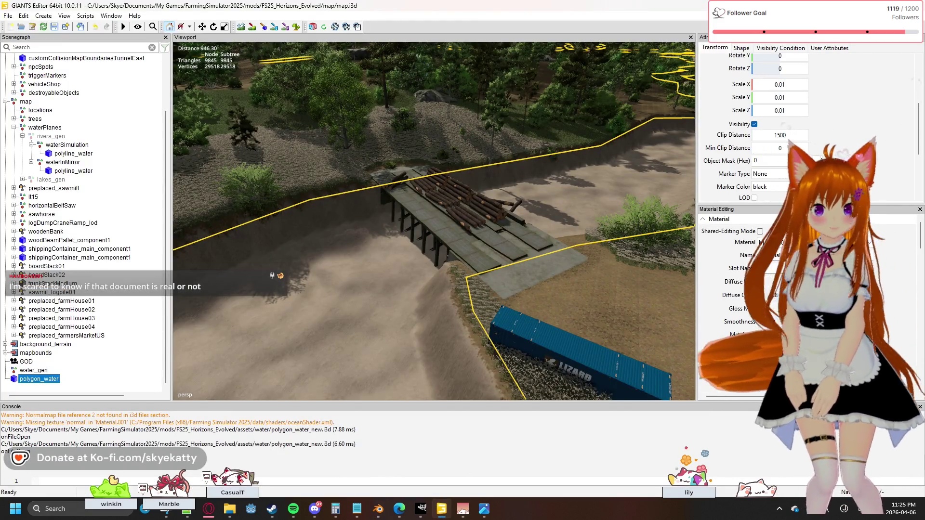
# Set polygon_water's object mask with bit 0 turned on.
pyautogui.click(817, 160)
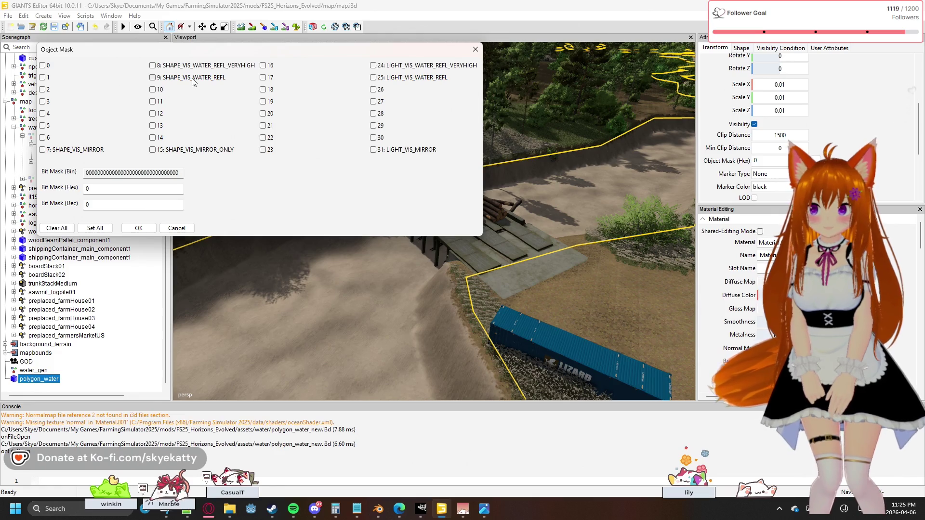
pyautogui.click(43, 65)
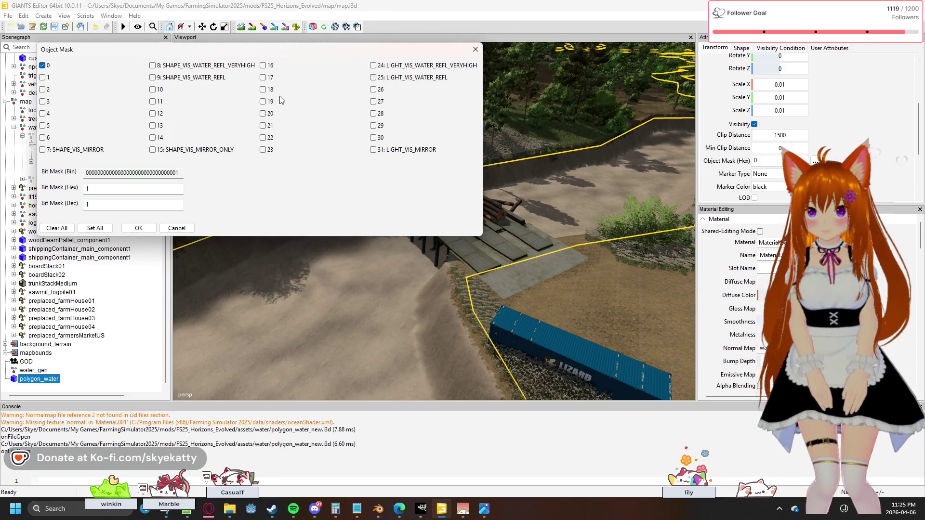
pyautogui.click(474, 49)
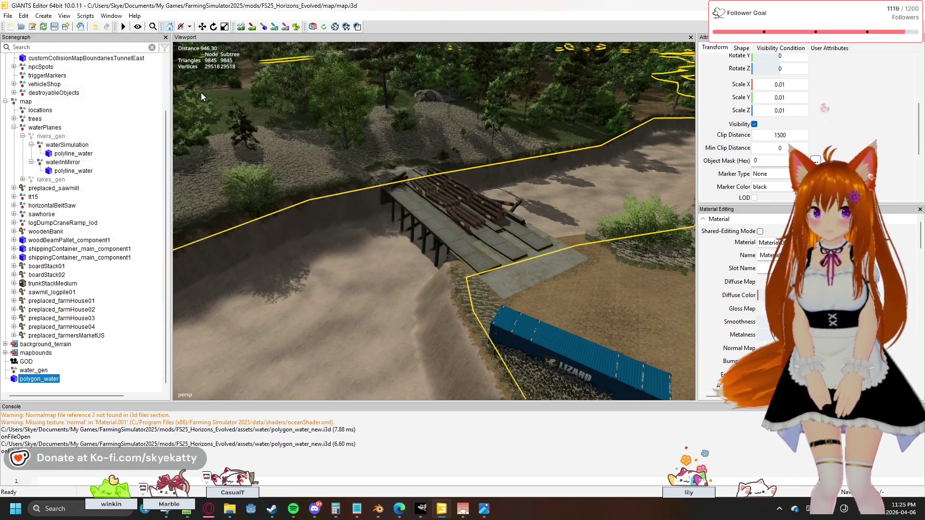
# Compare polyline_water's object mask and shape settings under waterSimulation, then return to polygon_water.
pyautogui.click(74, 153)
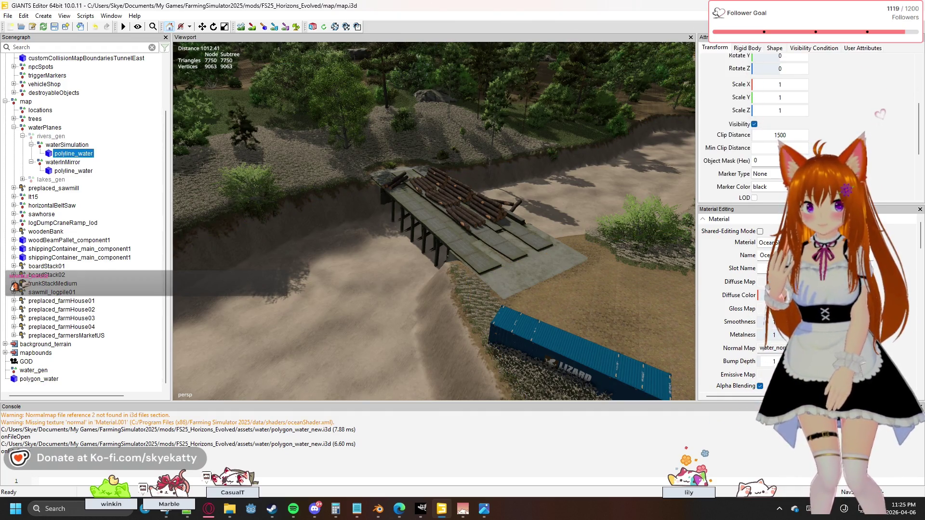
pyautogui.click(900, 161)
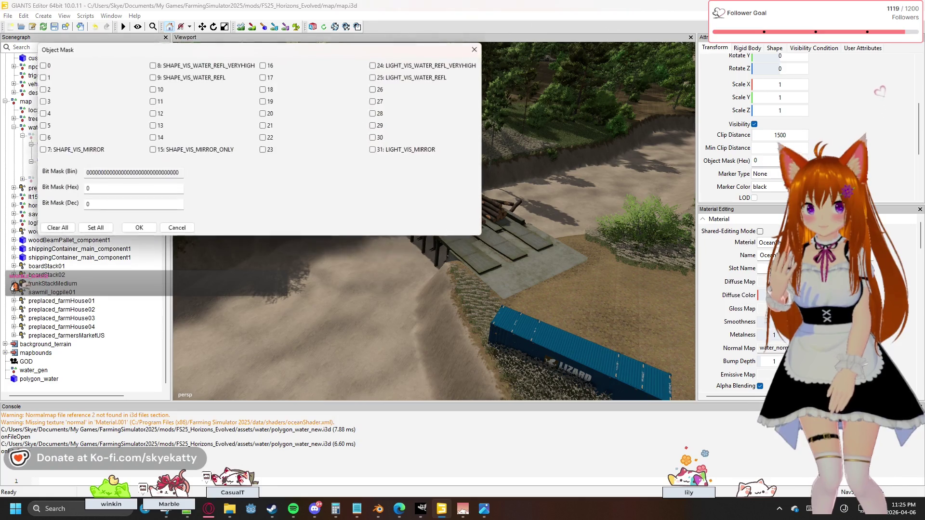
pyautogui.click(474, 50)
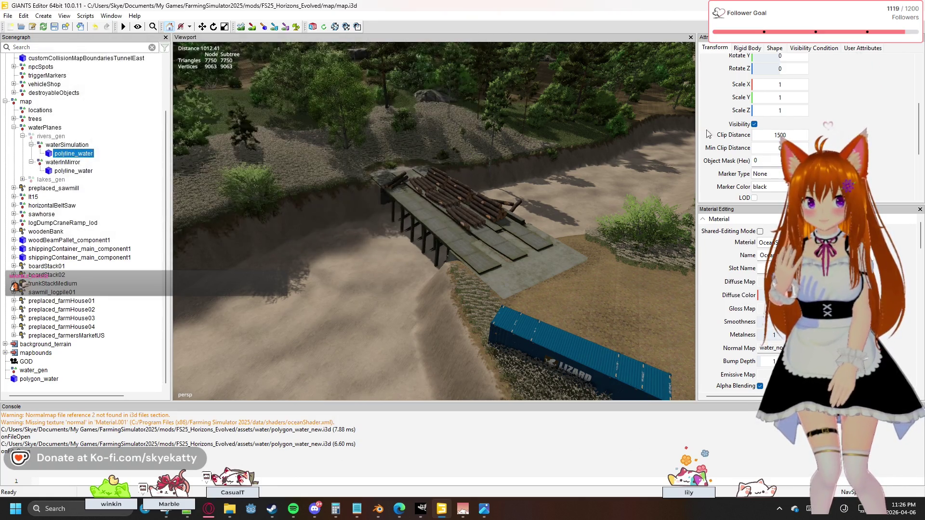
pyautogui.click(775, 49)
pyautogui.scroll(-3, 761, 104)
pyautogui.scroll(-2, 762, 104)
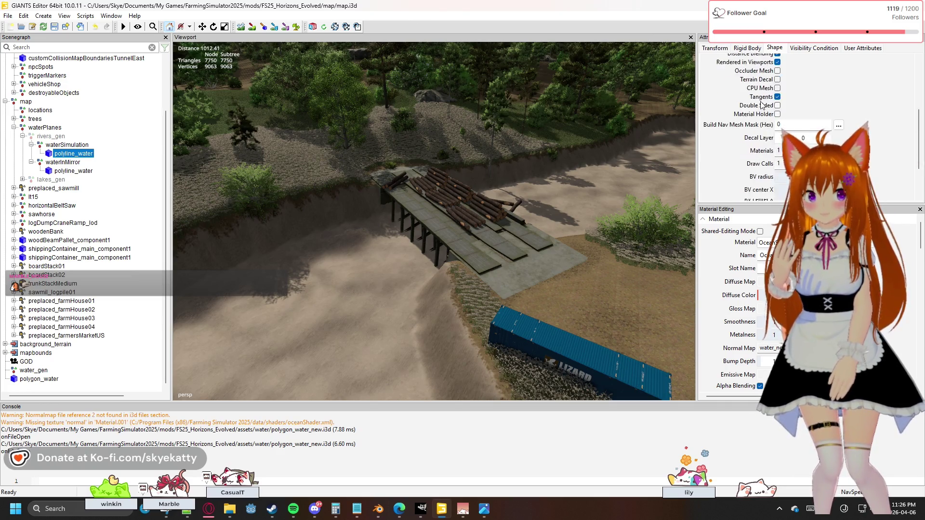
pyautogui.scroll(-3, 761, 103)
pyautogui.scroll(2, 761, 105)
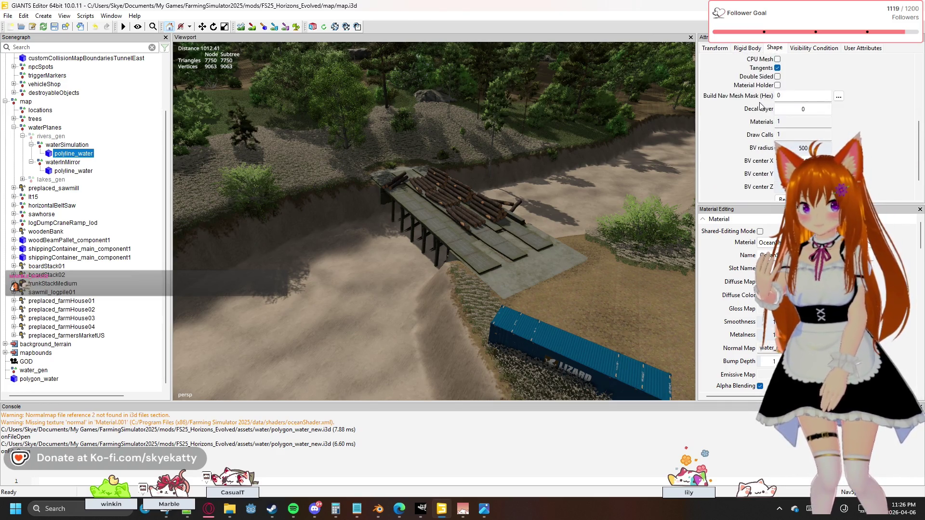
pyautogui.scroll(4, 767, 110)
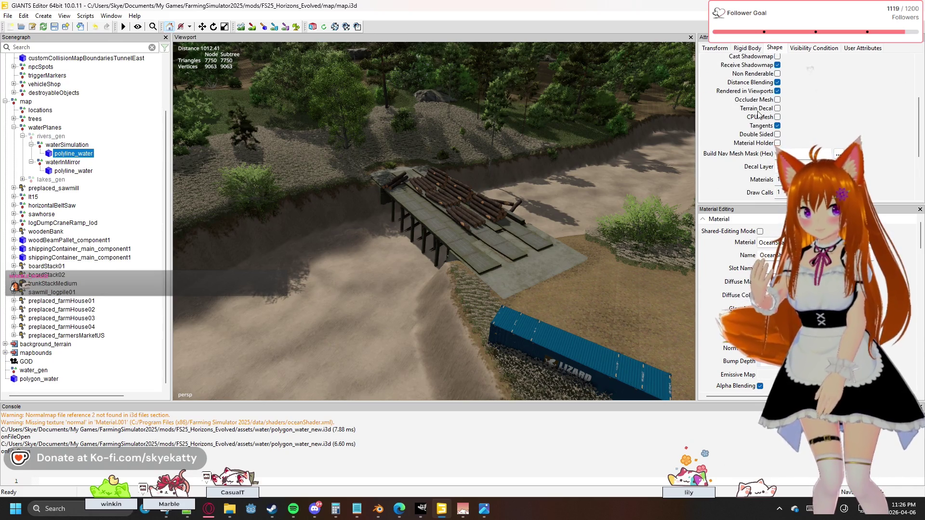
pyautogui.scroll(4, 759, 116)
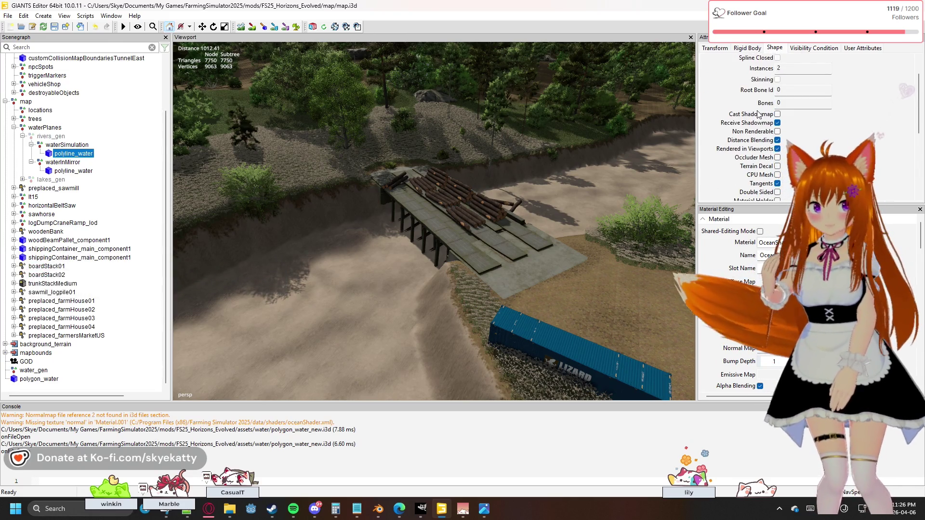
pyautogui.scroll(2, 758, 116)
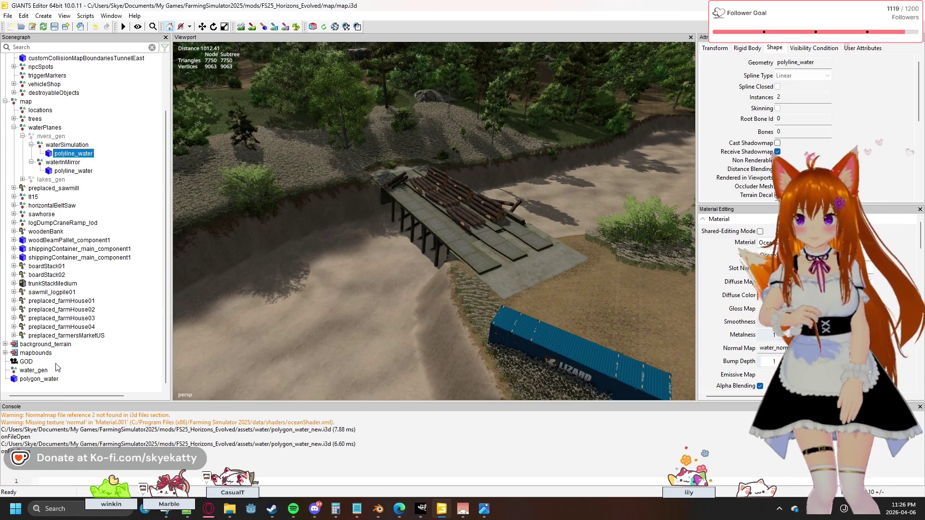
pyautogui.click(40, 380)
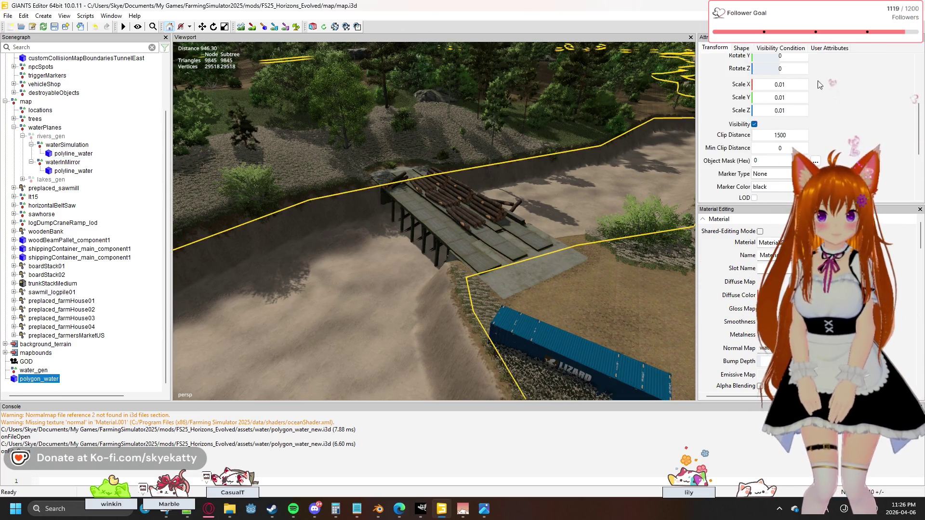
# Set polygon_water's Instances count to 1 in its Shape settings.
pyautogui.click(745, 49)
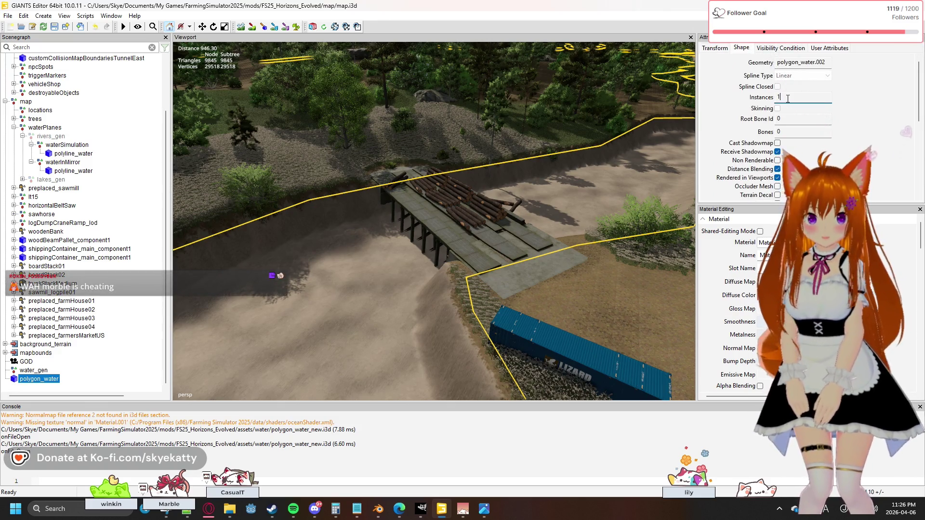
pyautogui.press('Return')
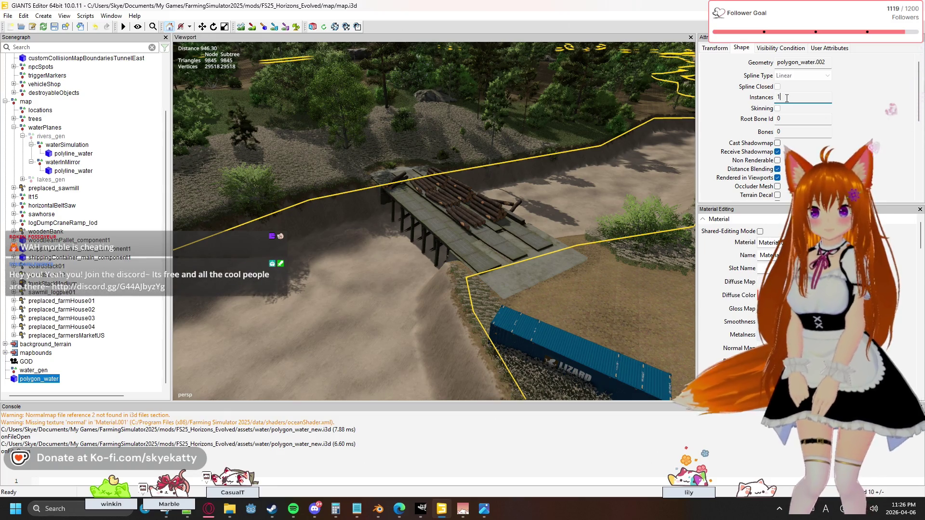
pyautogui.click(779, 144)
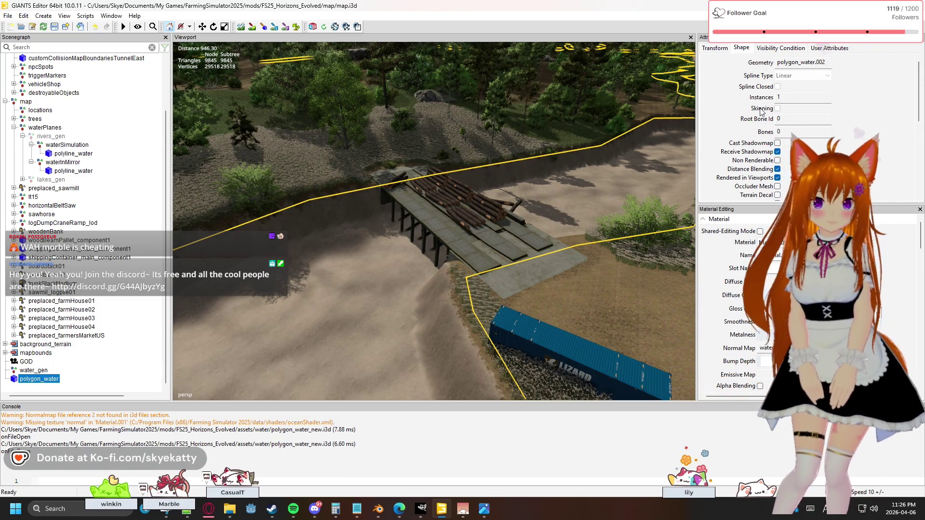
pyautogui.scroll(1, 86, 165)
pyautogui.click(85, 164)
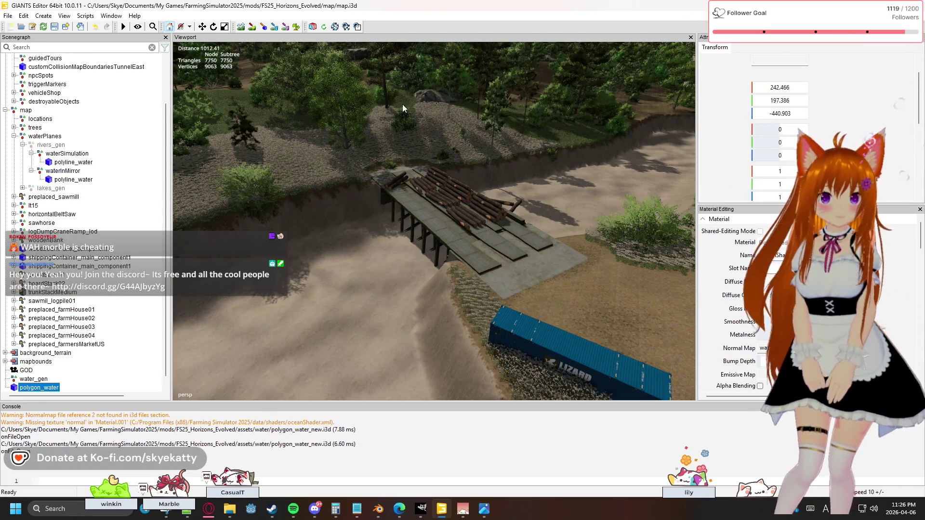
# Match polygon_water's Materials count 1 and Decal Layer 0 to polyline_water's shape values.
pyautogui.click(774, 48)
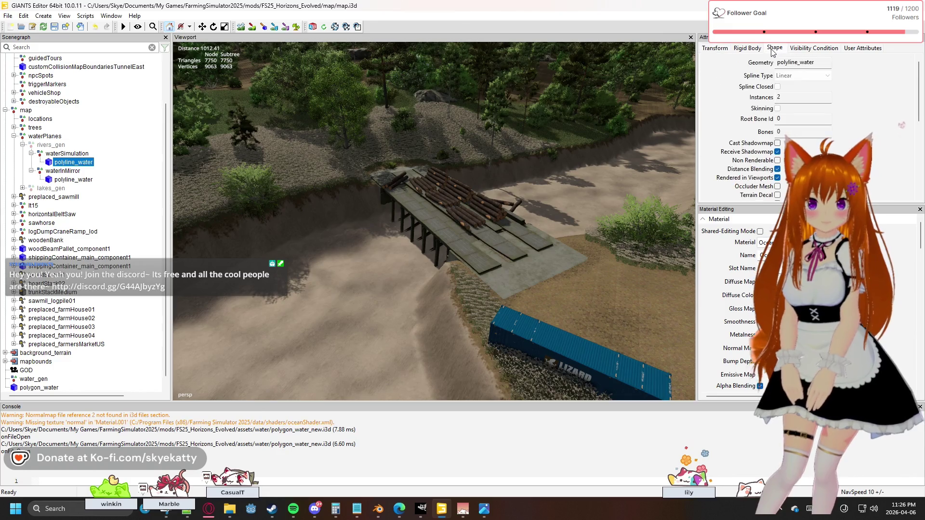
pyautogui.scroll(-1, 863, 105)
pyautogui.scroll(-1, 864, 105)
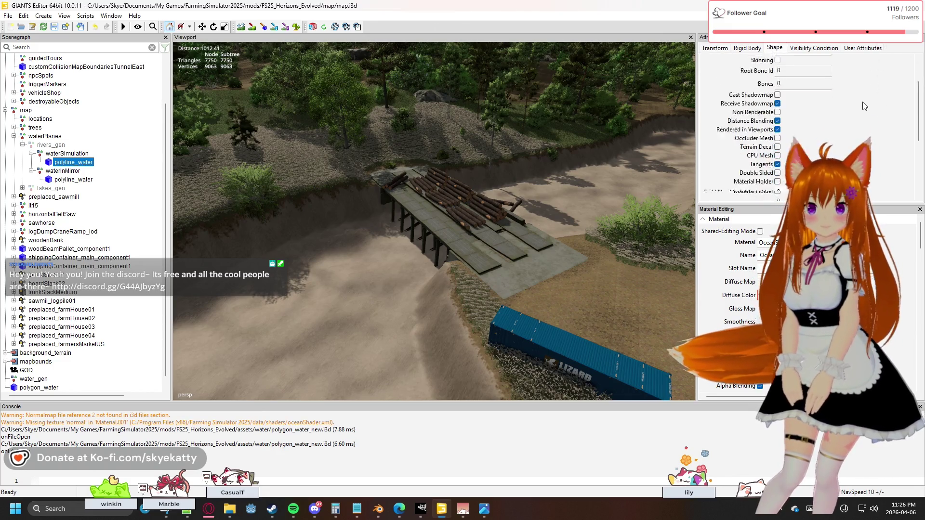
pyautogui.scroll(-1, 864, 105)
pyautogui.scroll(-1, 862, 104)
pyautogui.scroll(-1, 862, 102)
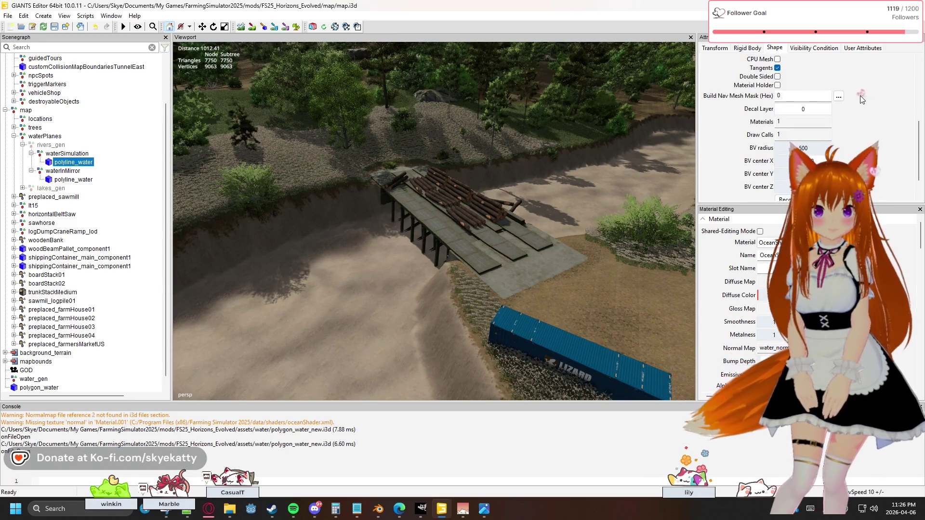
pyautogui.scroll(-1, 859, 97)
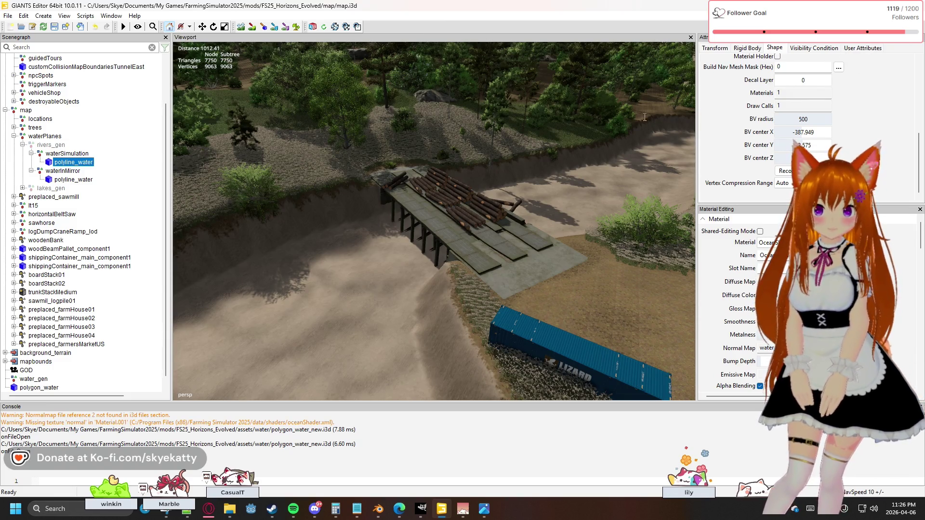
pyautogui.click(58, 387)
pyautogui.click(740, 49)
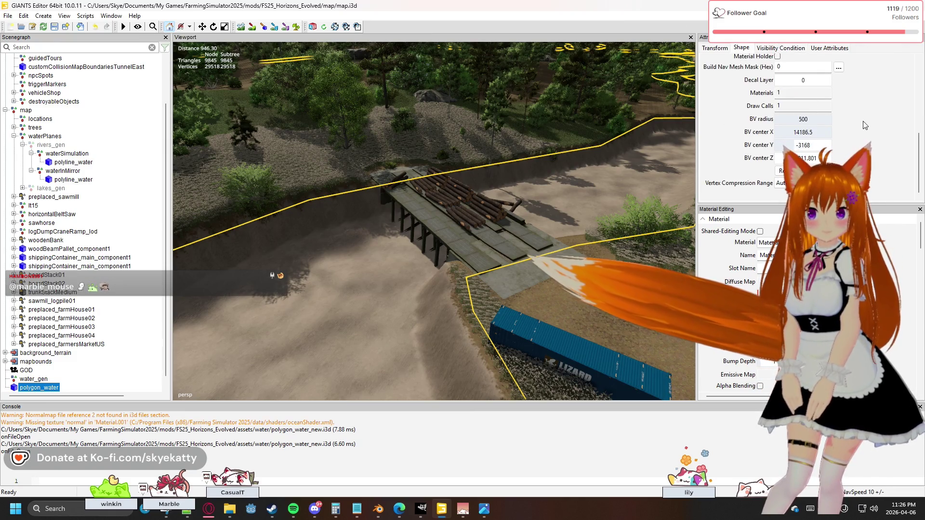
pyautogui.doubleClick(786, 93)
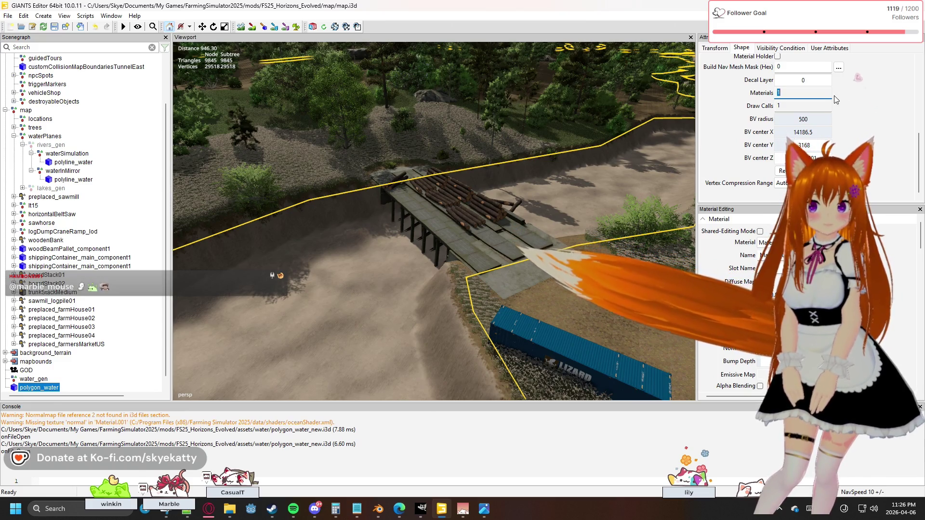
pyautogui.doubleClick(826, 85)
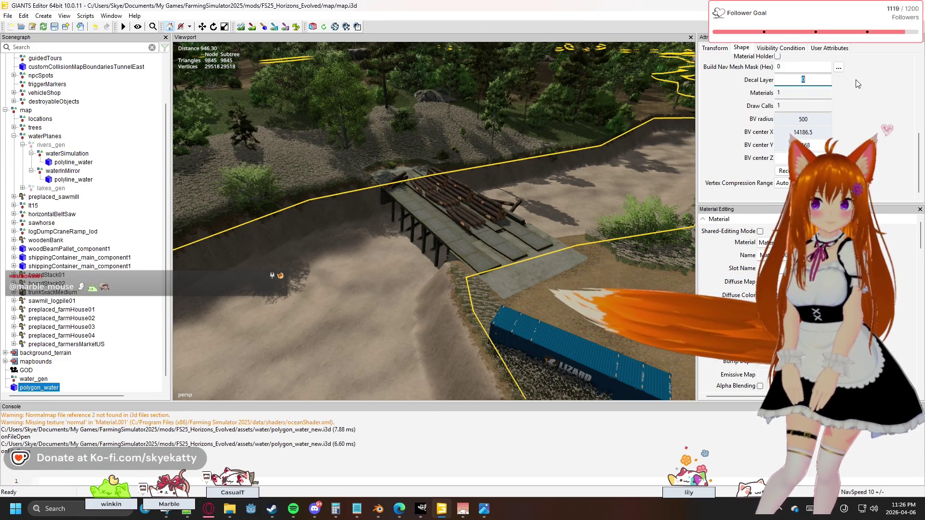
pyautogui.scroll(3, 751, 69)
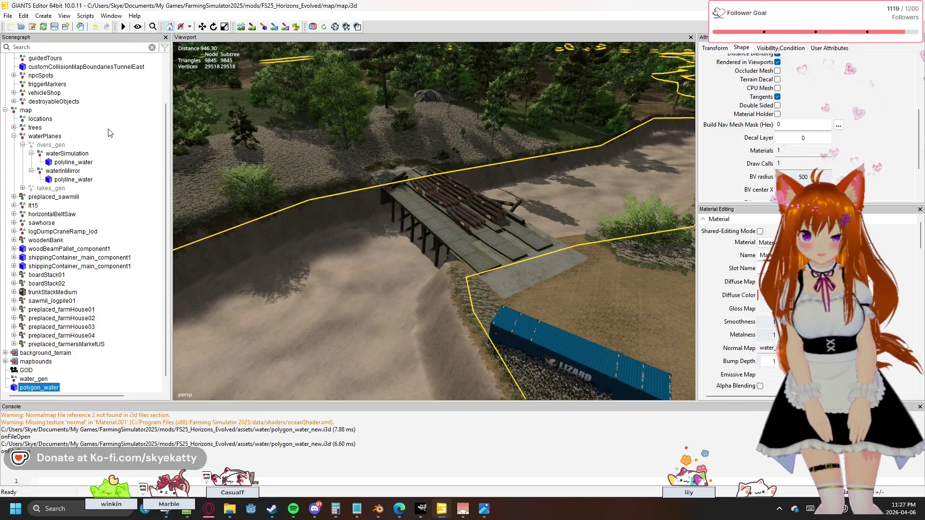
# Review the waterInMirror polyline_water Shape settings, then switch back to Blender.
pyautogui.click(76, 180)
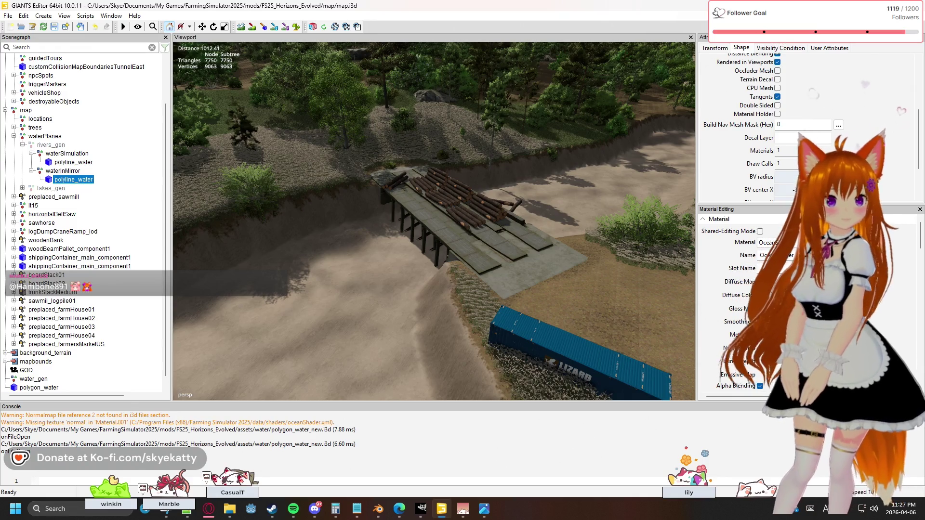
pyautogui.click(209, 509)
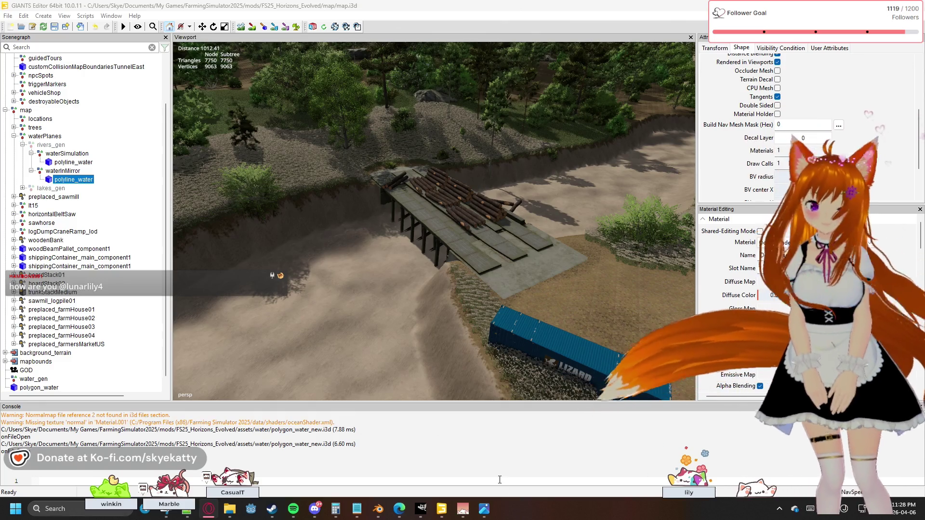
pyautogui.moveTo(484, 509)
pyautogui.click(377, 512)
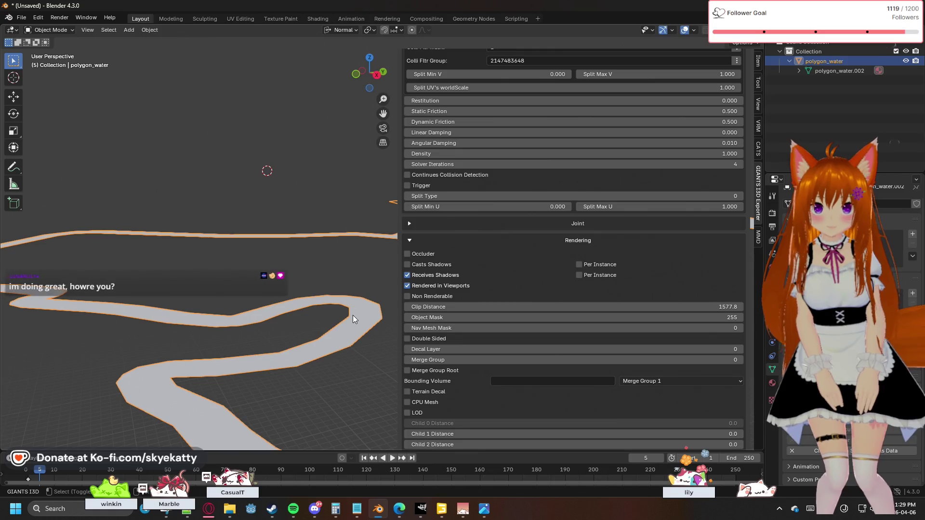
# Hide the sidebar, enter Edit Mode and recalculate normals on all of polygon_water's faces.
pyautogui.press('n')
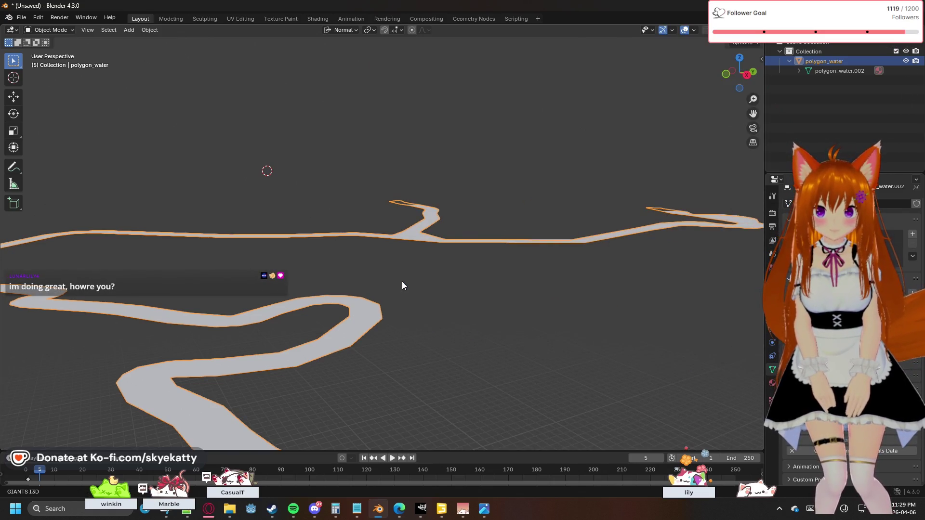
pyautogui.press('Tab')
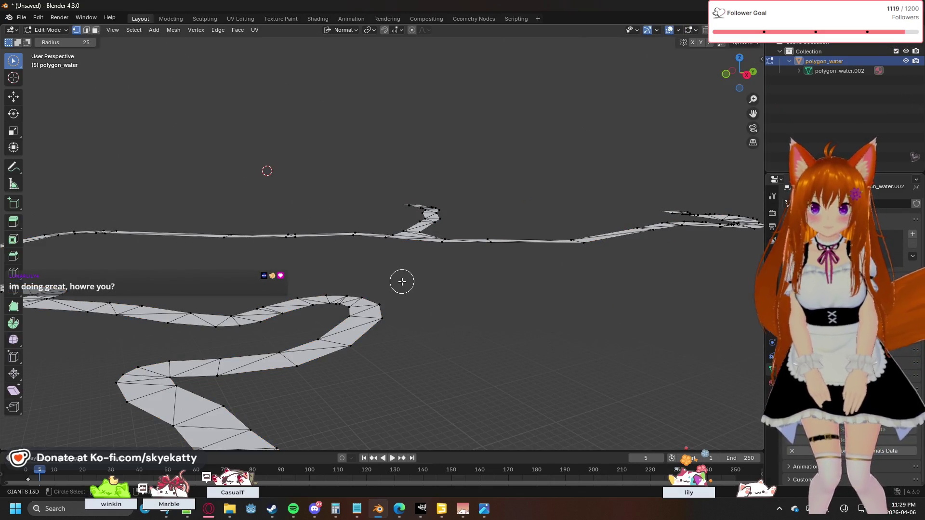
pyautogui.press('a')
pyautogui.hotkey('shift', 'n')
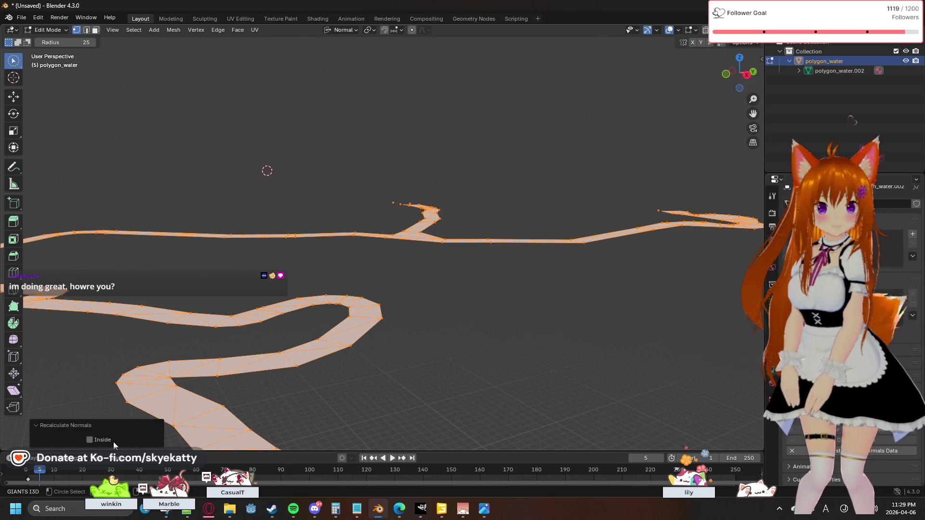
pyautogui.hotkey('alt', 'a')
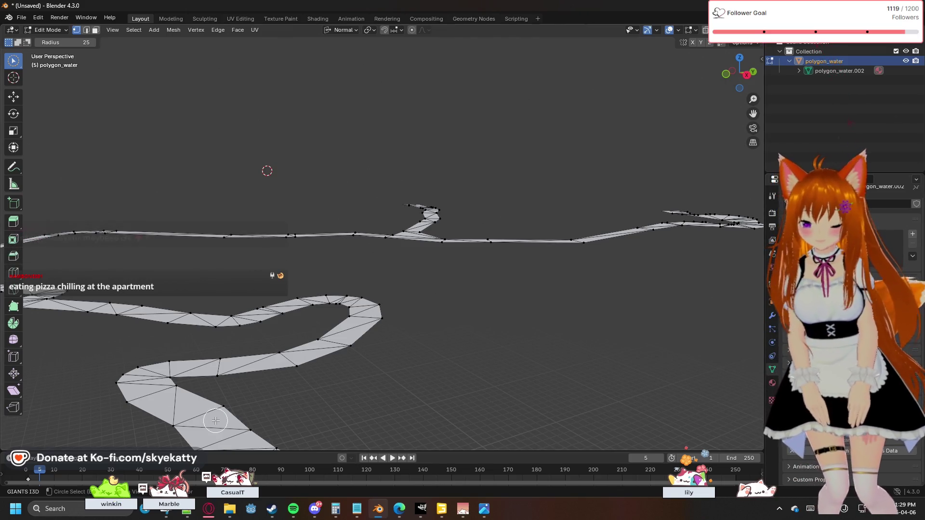
# Recalculate normals again, orbit around the river strip and switch to see-through wireframe display.
pyautogui.hotkey('shift', 'n')
pyautogui.press('c')
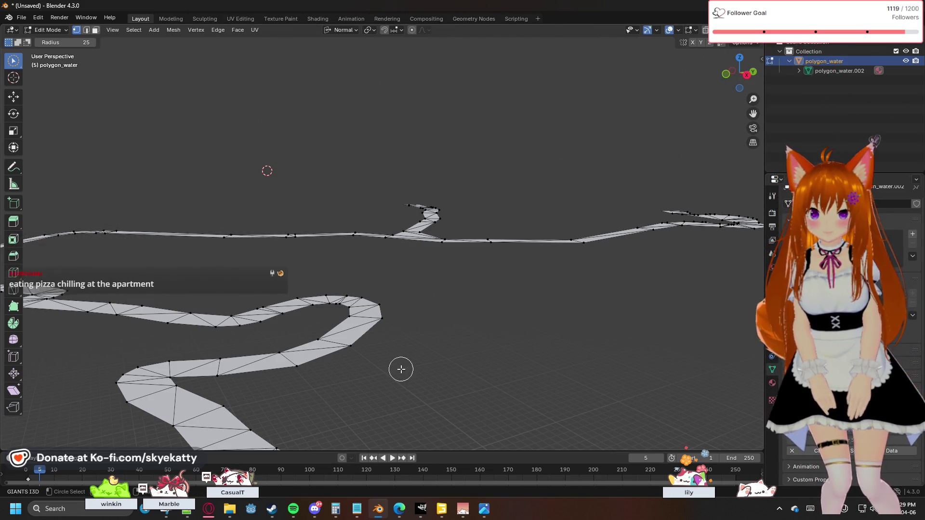
pyautogui.moveTo(314, 389); pyautogui.dragTo(328, 384, button='middle')
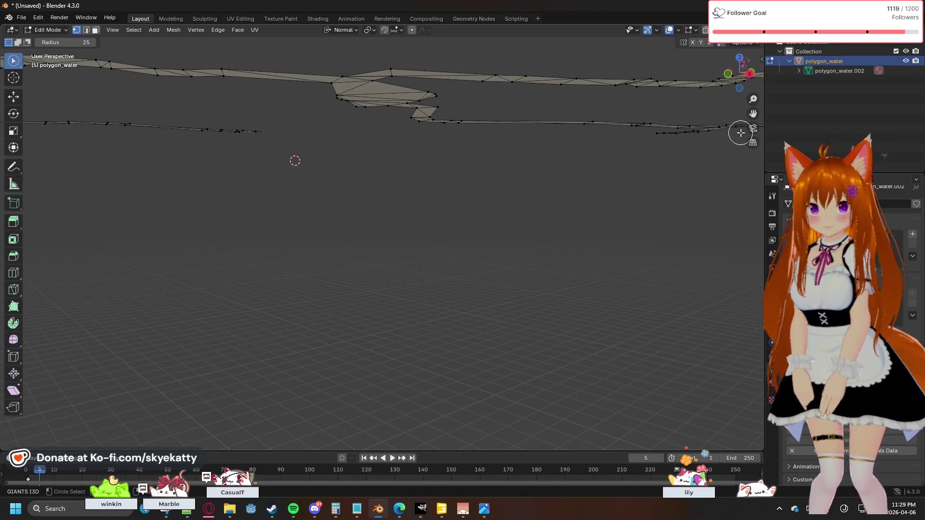
pyautogui.moveTo(630, 216); pyautogui.dragTo(618, 250, button='middle')
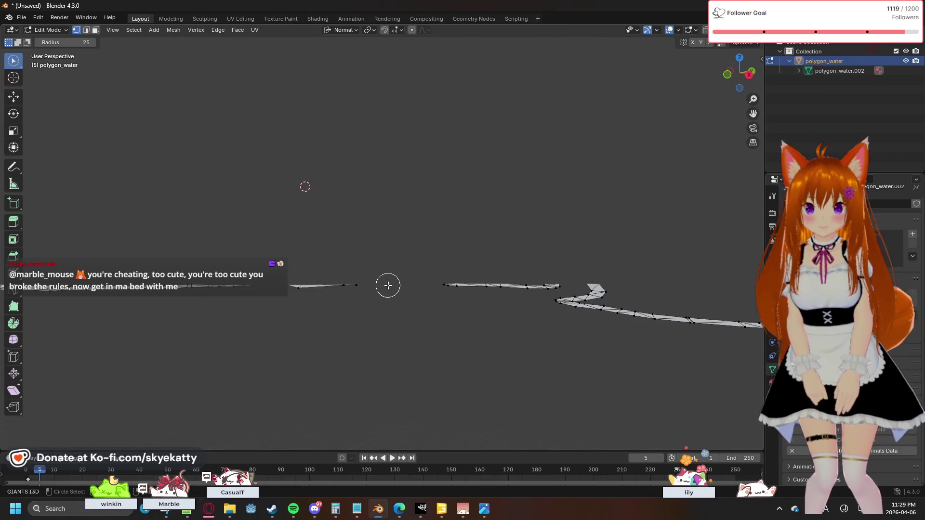
pyautogui.moveTo(399, 277)
pyautogui.mouseDown(button='middle')
pyautogui.moveTo(402, 226)
pyautogui.moveTo(403, 248)
pyautogui.mouseUp(button='middle')
pyautogui.moveTo(635, 125)
pyautogui.mouseDown(button='middle')
pyautogui.moveTo(566, 161)
pyautogui.moveTo(699, 46)
pyautogui.mouseUp(button='middle')
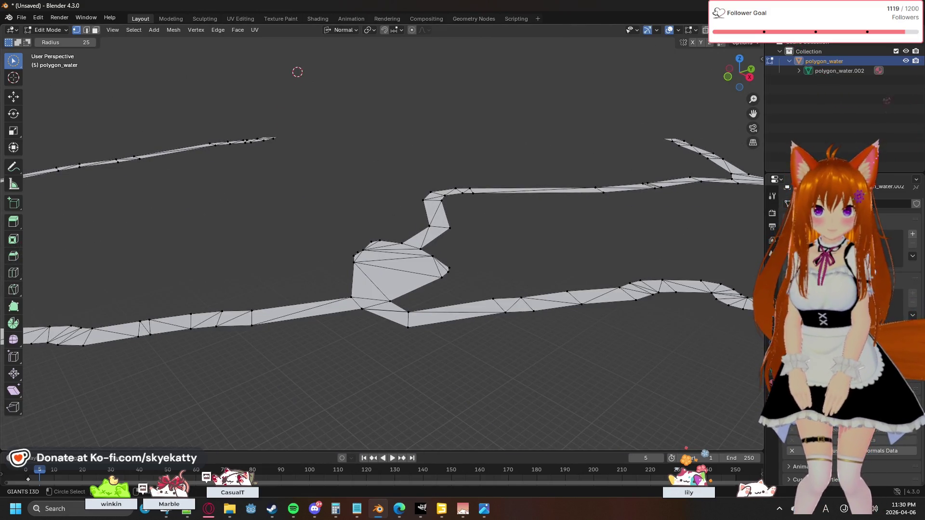
pyautogui.hotkey('shift', 'z')
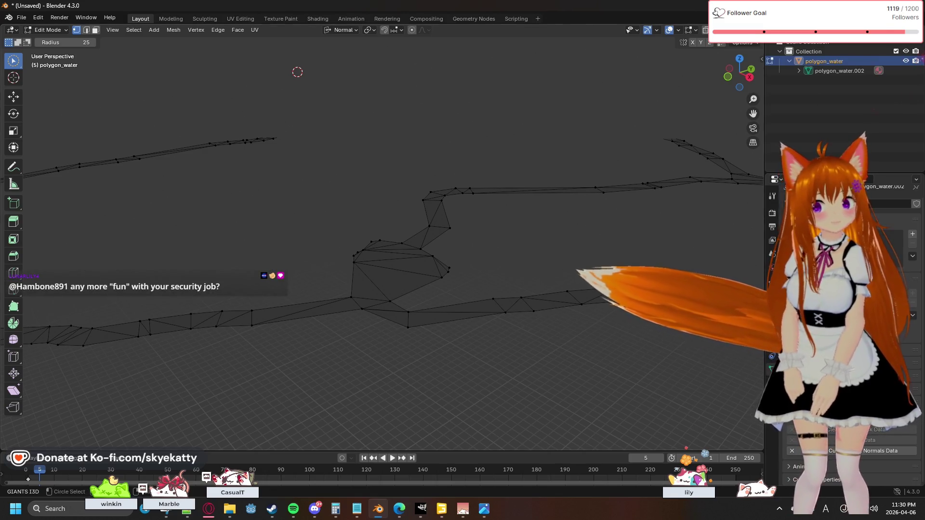
# Return the viewport to solid shading, tilt to look down on the river and select all geometry.
pyautogui.click(755, 30)
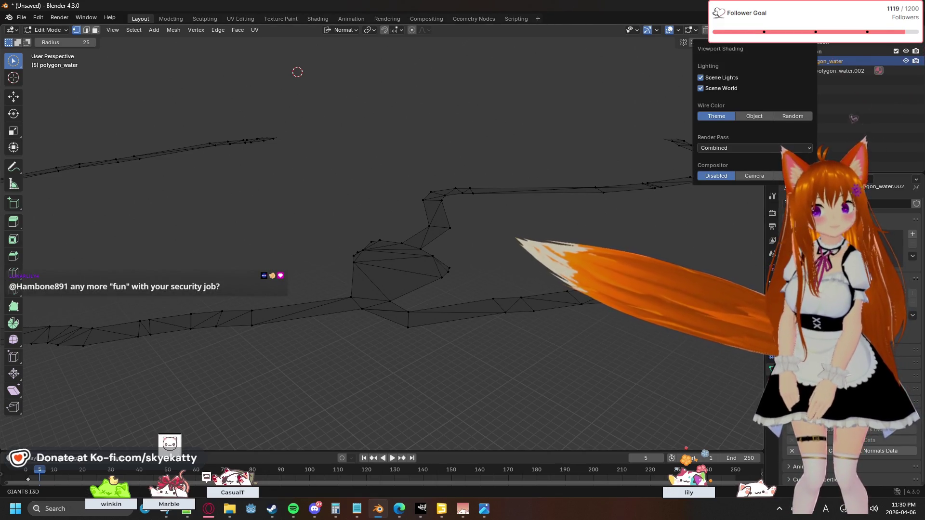
pyautogui.moveTo(551, 215); pyautogui.dragTo(554, 183, button='middle')
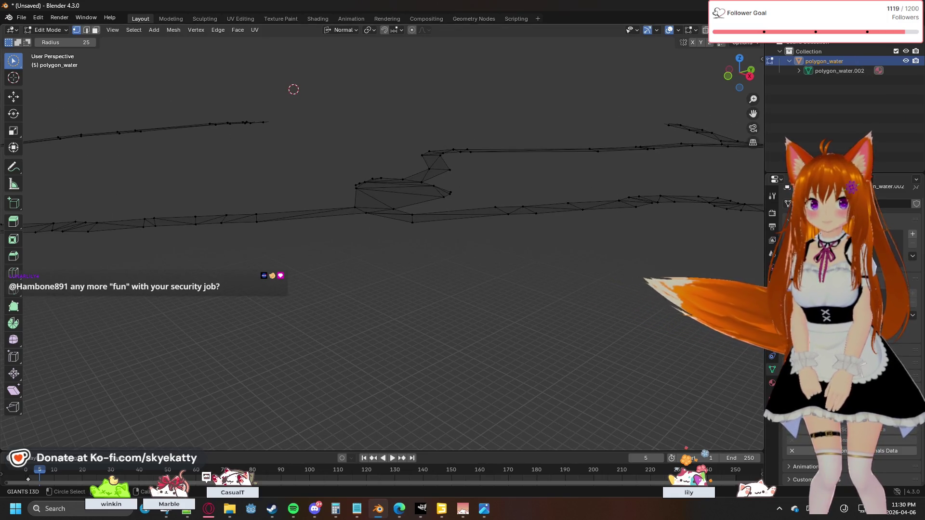
pyautogui.hotkey('shift', 'z')
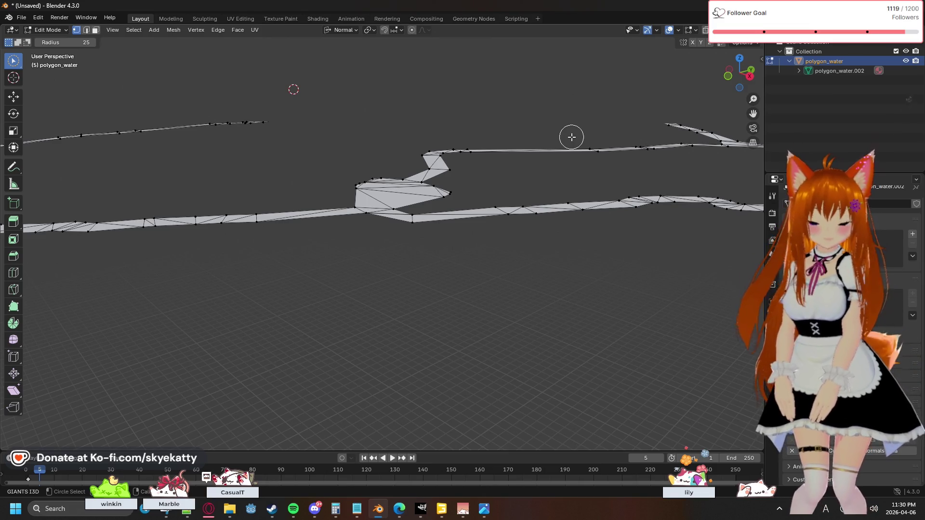
pyautogui.moveTo(512, 150); pyautogui.dragTo(512, 169, button='middle')
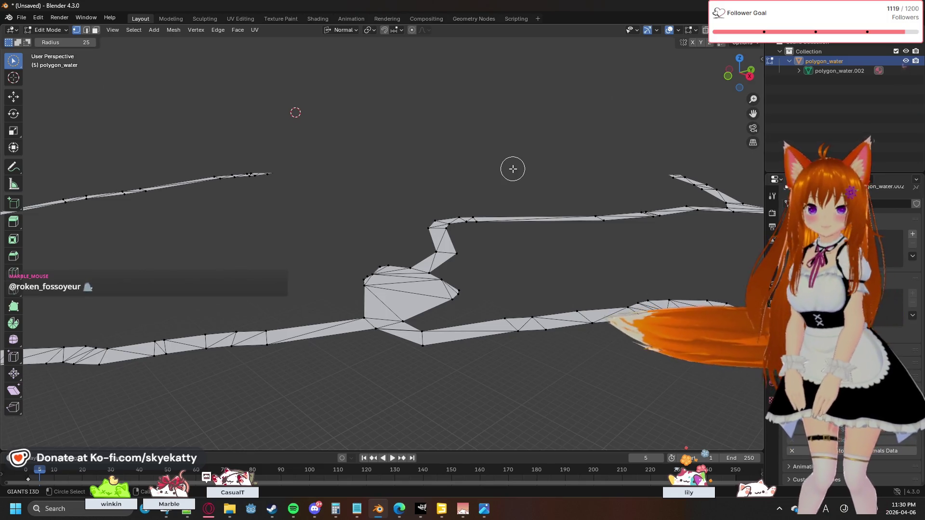
pyautogui.press('a')
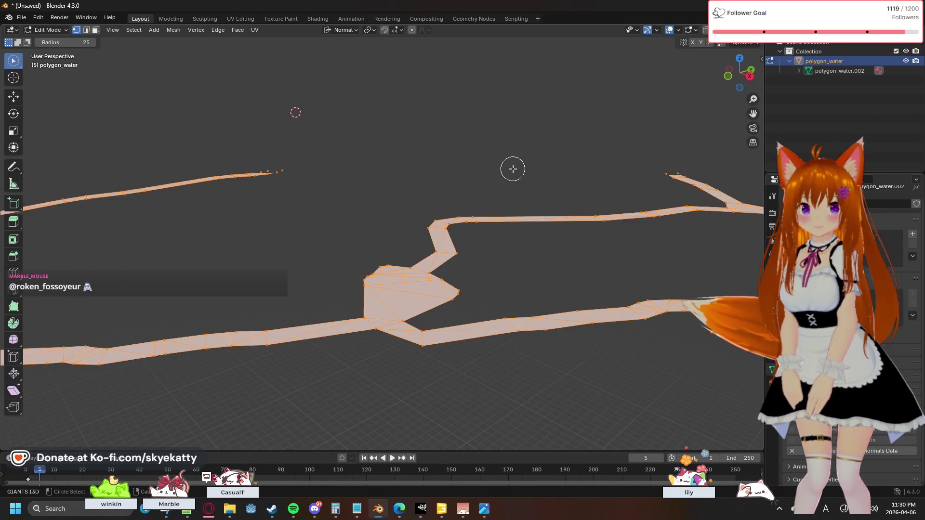
# Save the project as polygon_water.blend via Save As.
pyautogui.click(22, 17)
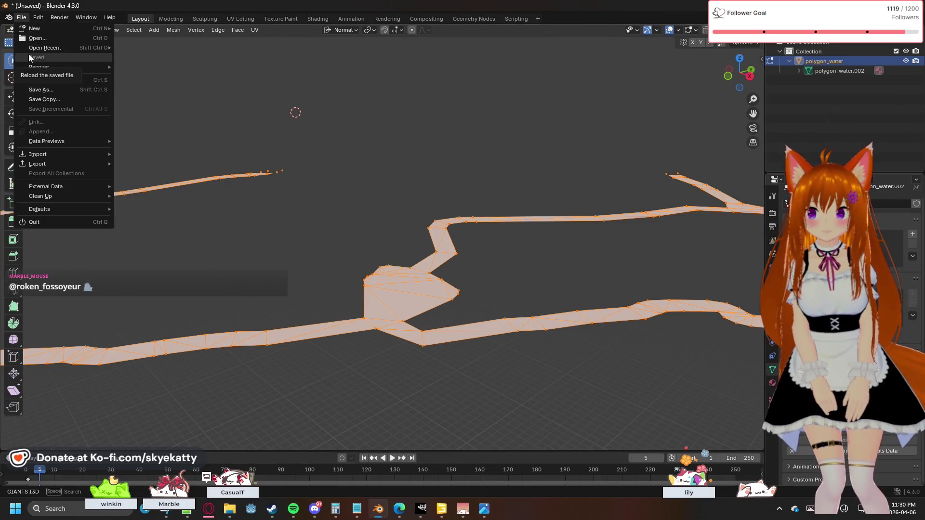
pyautogui.moveTo(38, 154)
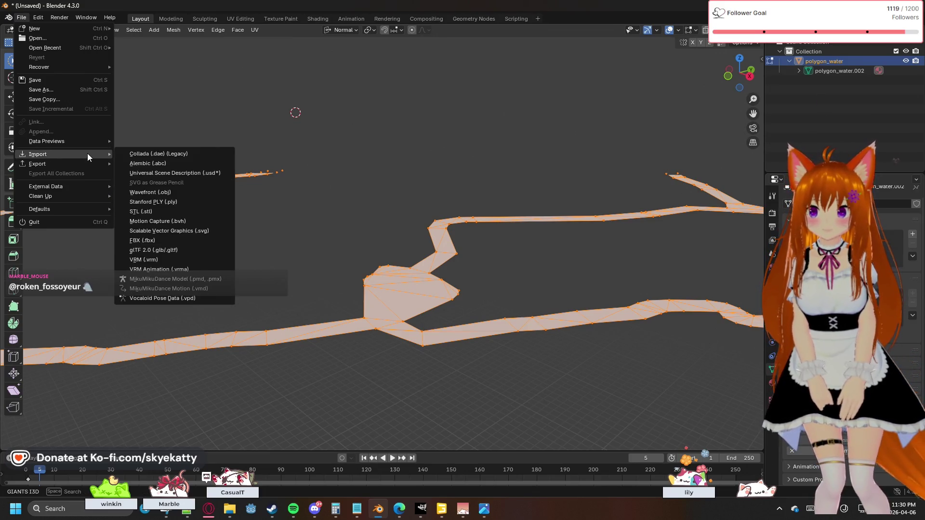
pyautogui.click(70, 81)
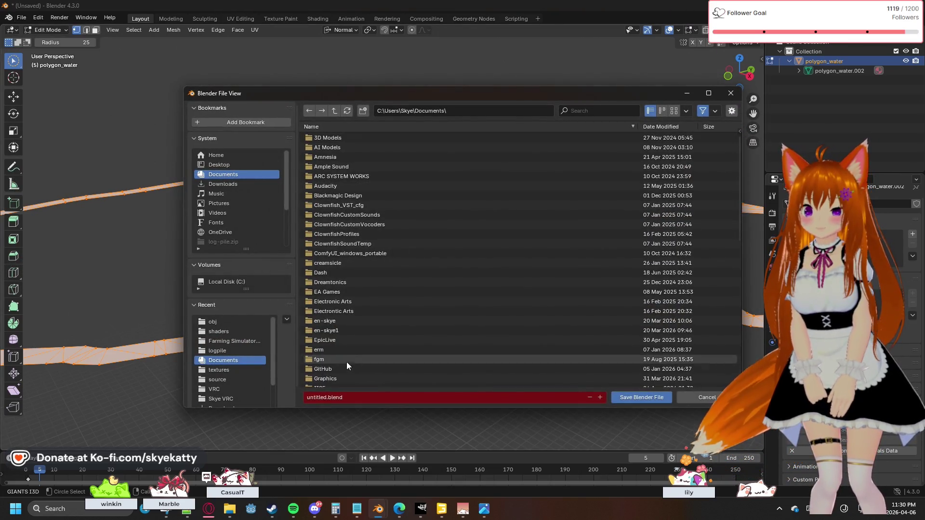
pyautogui.click(326, 398)
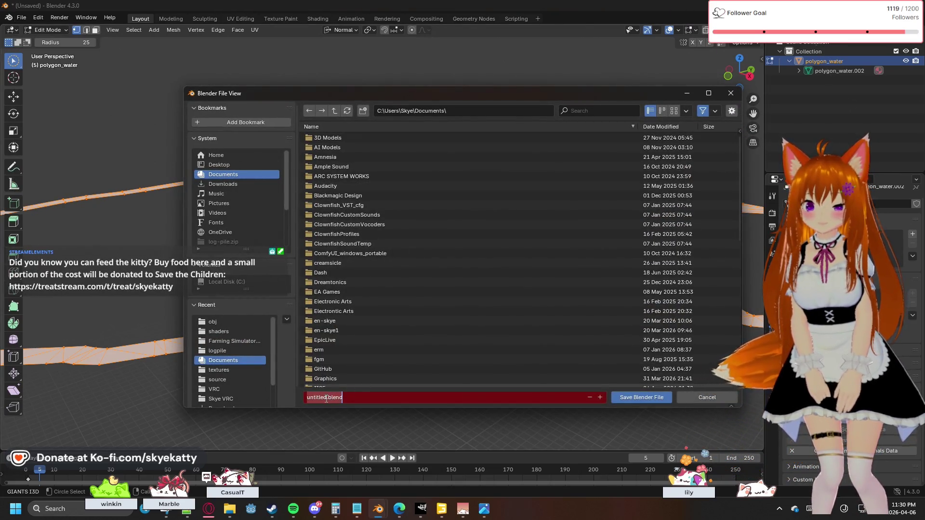
pyautogui.write('p')
pyautogui.write('olygo')
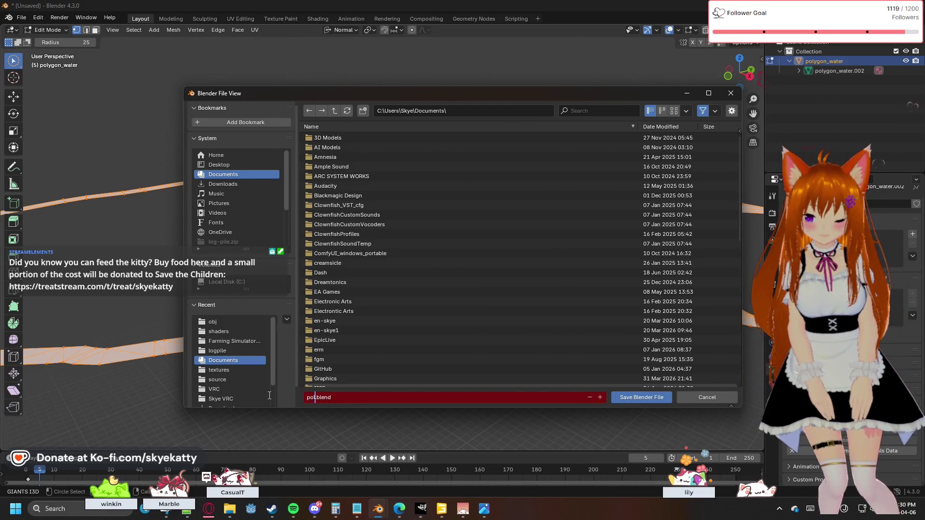
pyautogui.write('n_water')
pyautogui.press('Return')
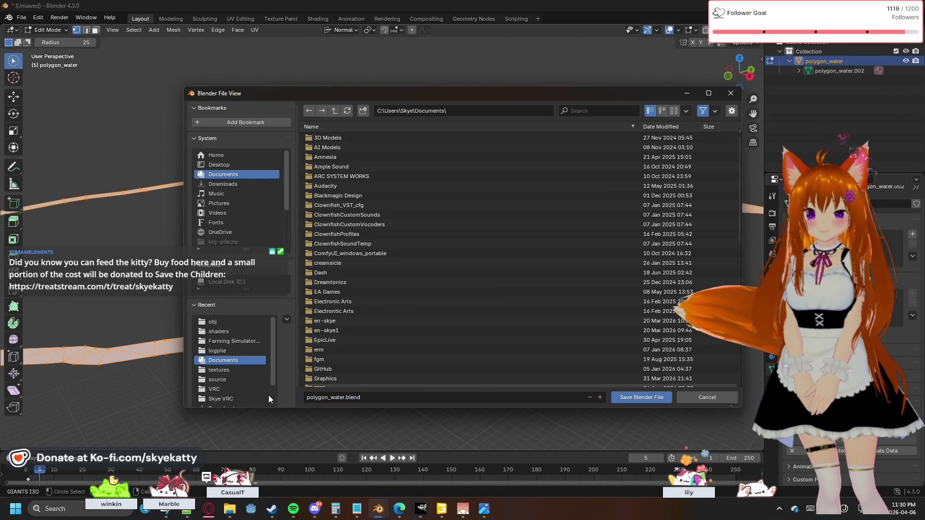
pyautogui.click(621, 398)
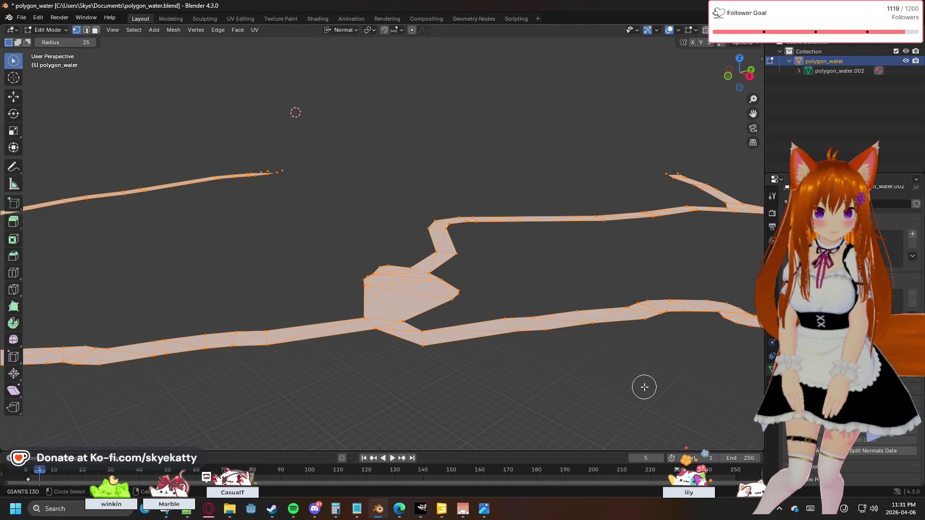
# Cancel an accidental scale-Z-to-0 so the river mesh keeps its shape.
pyautogui.press('s')
pyautogui.press('z')
pyautogui.press('0')
pyautogui.press('Escape')
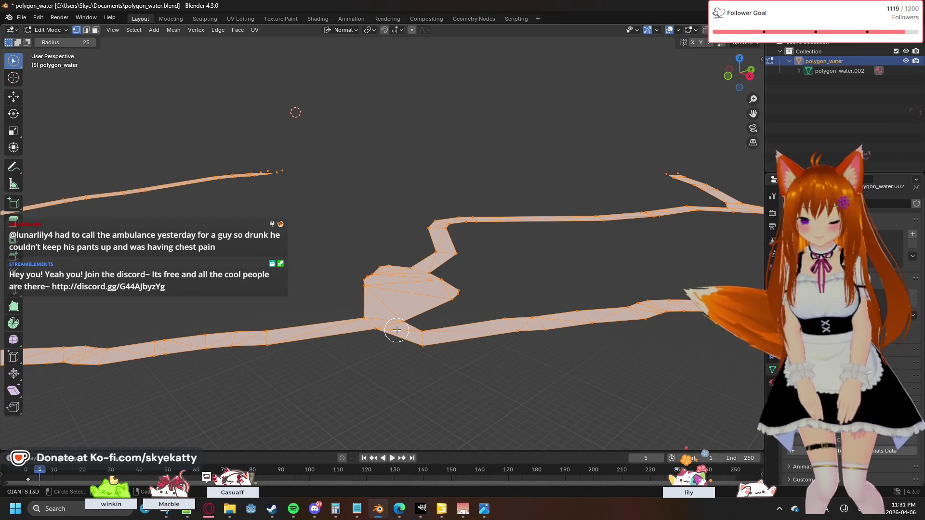
# Recalculate normals on the whole river mesh twice, then deselect everything.
pyautogui.hotkey('shift', 'n')
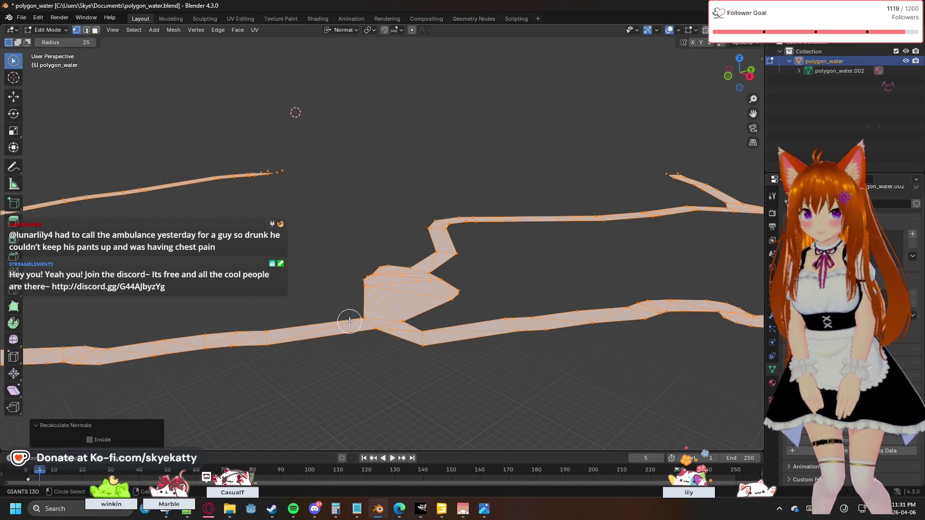
pyautogui.hotkey('alt', 'a')
pyautogui.press('a')
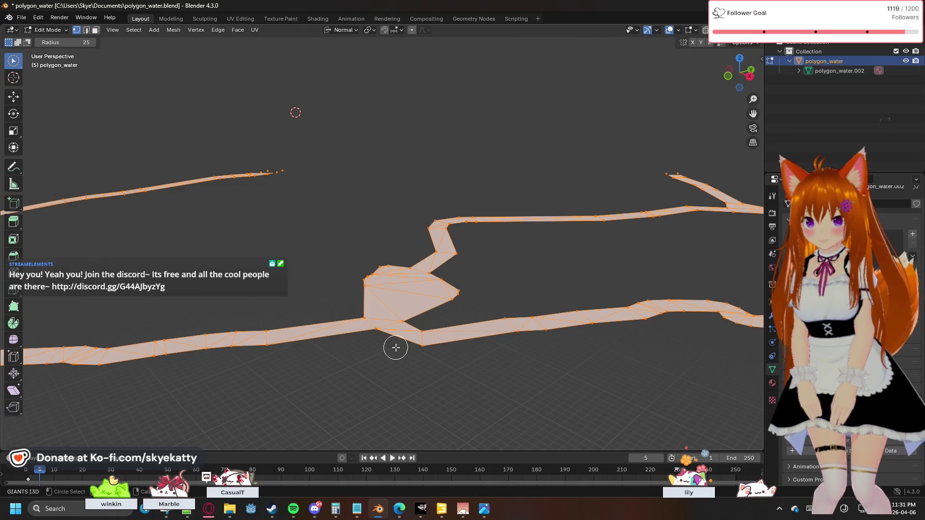
pyautogui.hotkey('shift', 'n')
pyautogui.hotkey('alt', 'a')
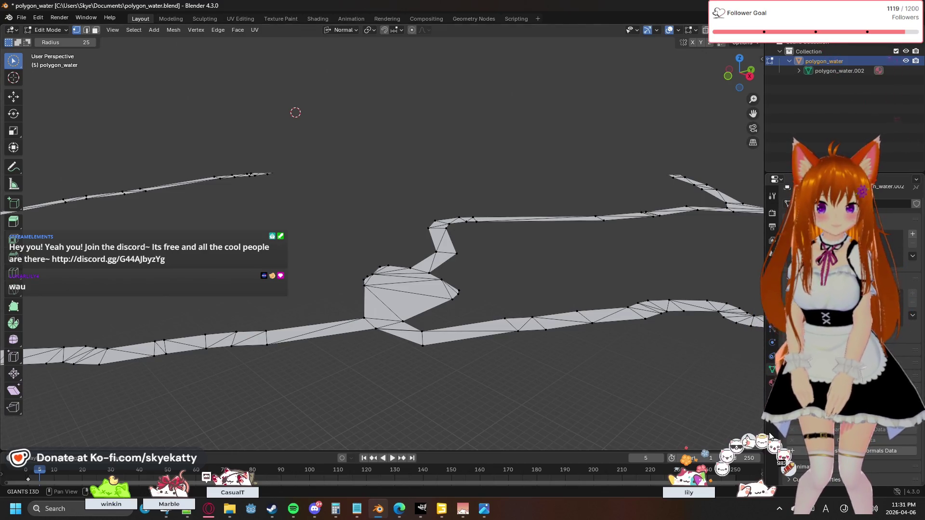
pyautogui.scroll(-2, 842, 326)
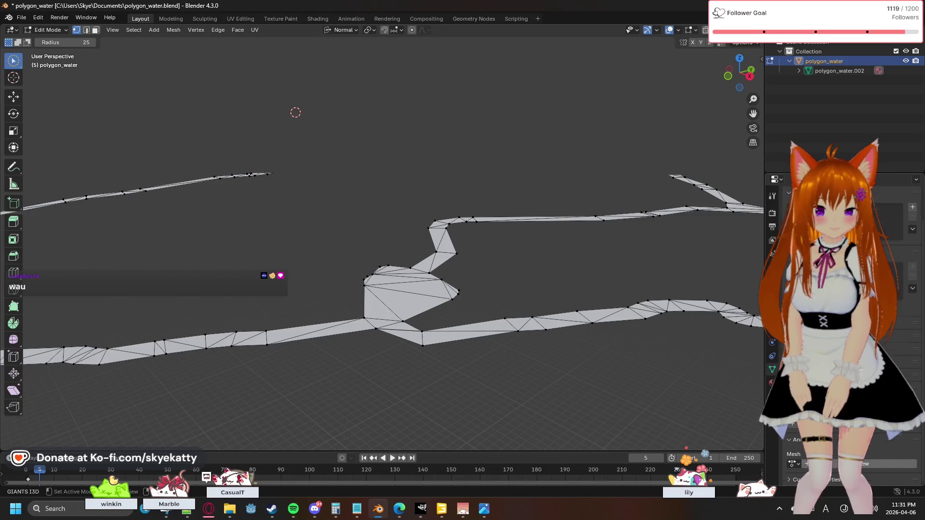
pyautogui.scroll(-2, 842, 325)
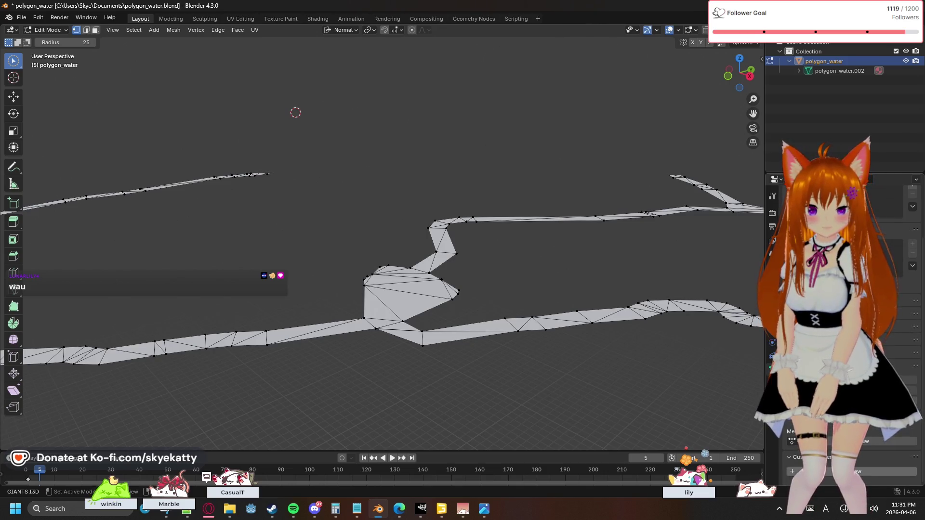
pyautogui.scroll(2, 842, 326)
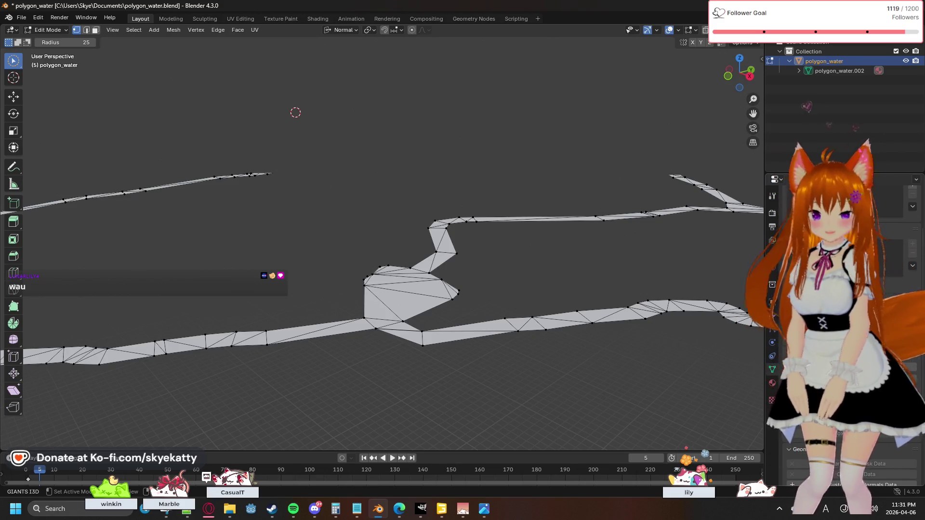
pyautogui.scroll(-2, 842, 325)
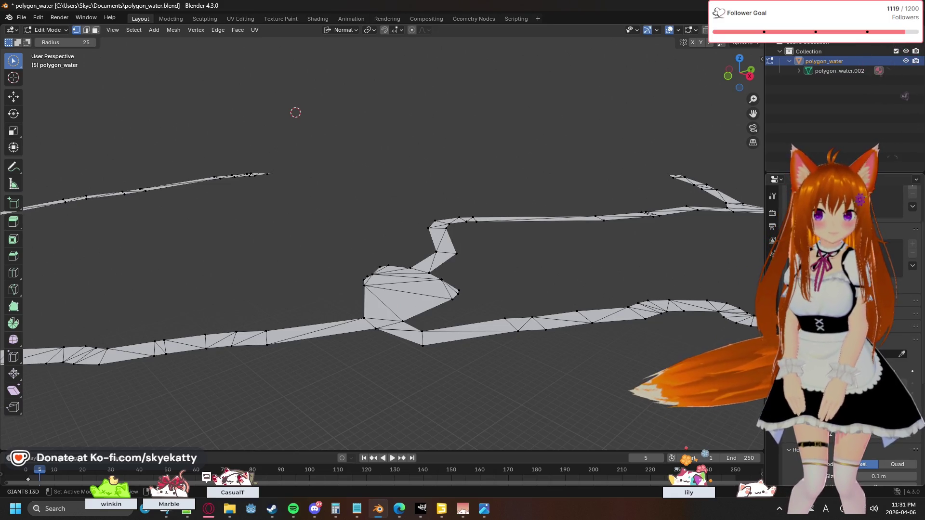
pyautogui.scroll(-2, 842, 325)
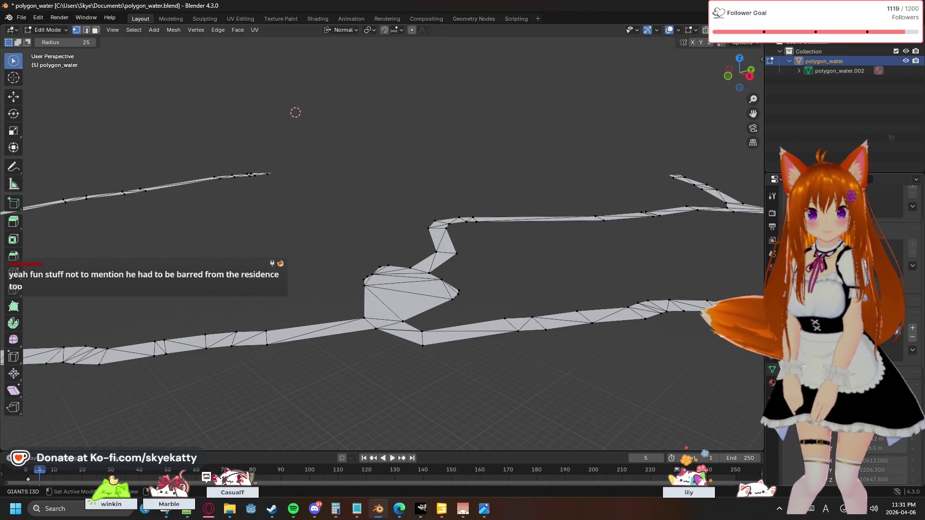
pyautogui.scroll(-2, 842, 325)
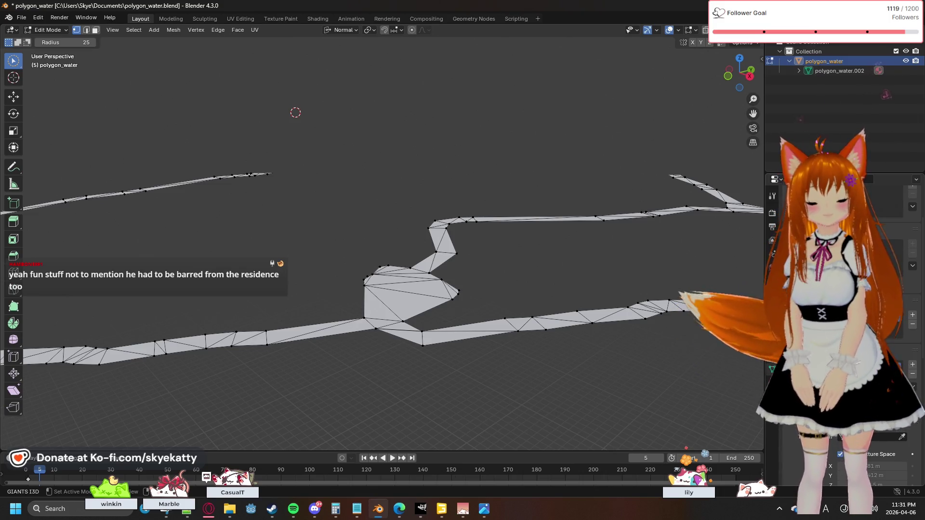
pyautogui.scroll(1, 842, 326)
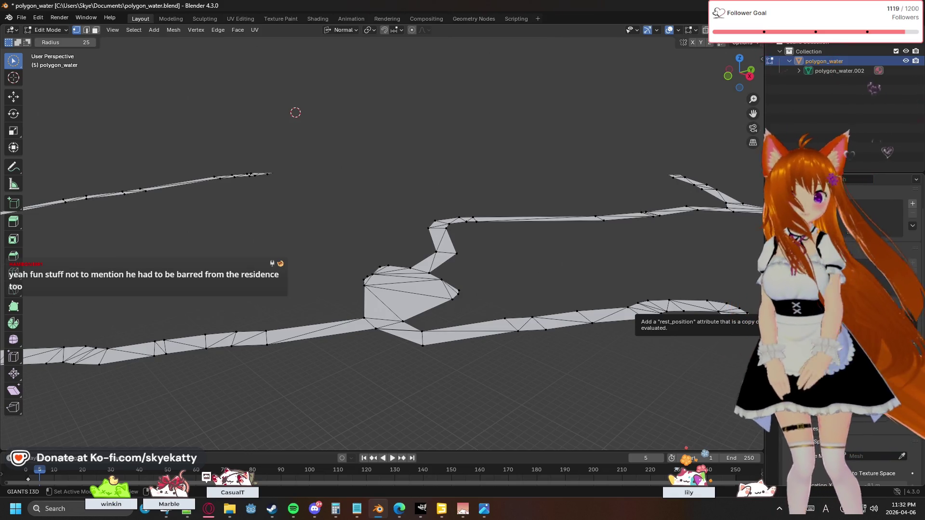
pyautogui.scroll(2, 842, 289)
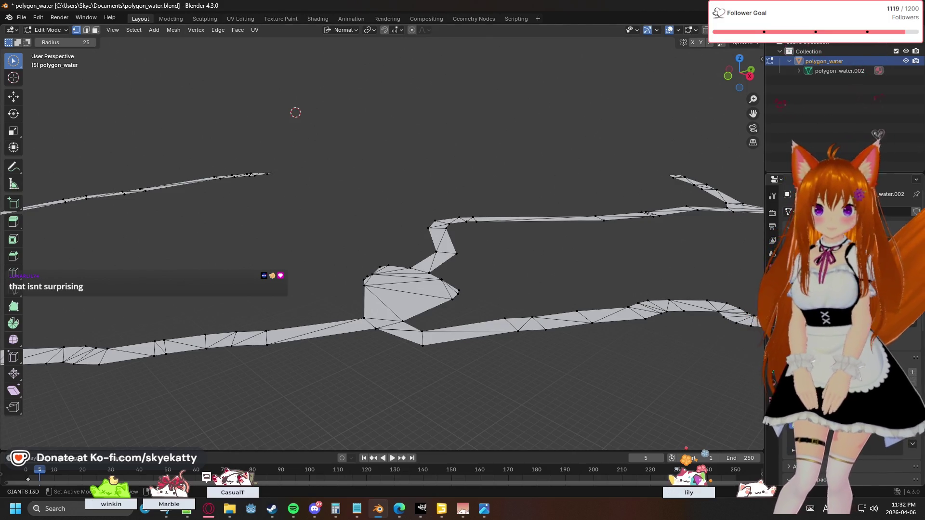
# Show polygon_water's Material Properties, select all geometry and list nodes for a material input.
pyautogui.click(772, 383)
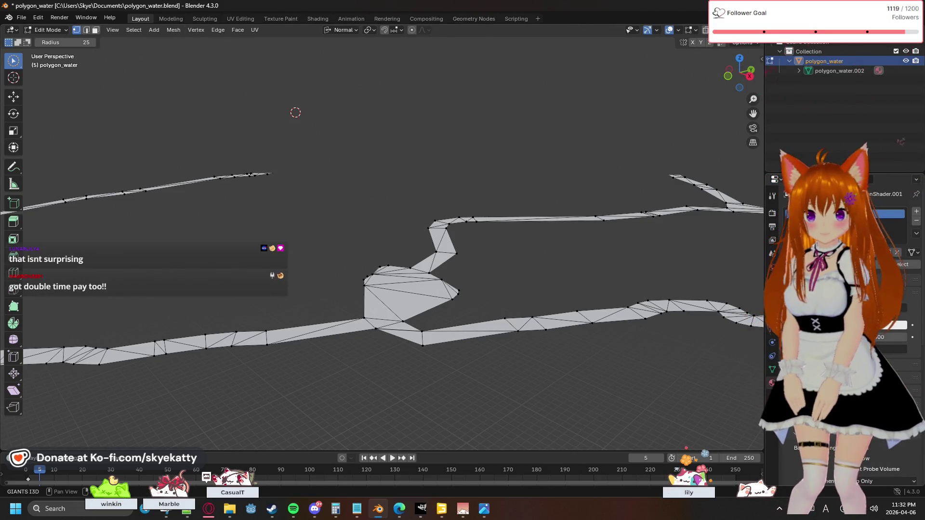
pyautogui.press('a')
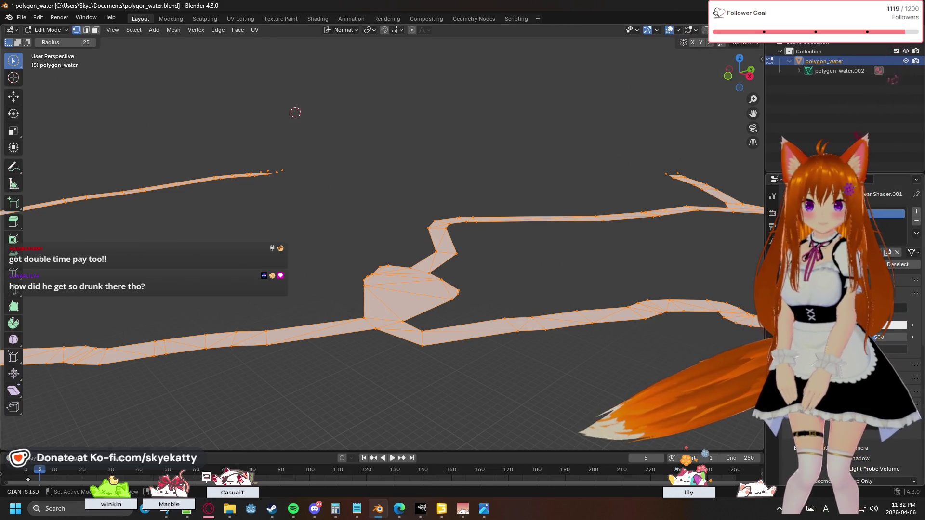
pyautogui.hotkey('shift', 'a')
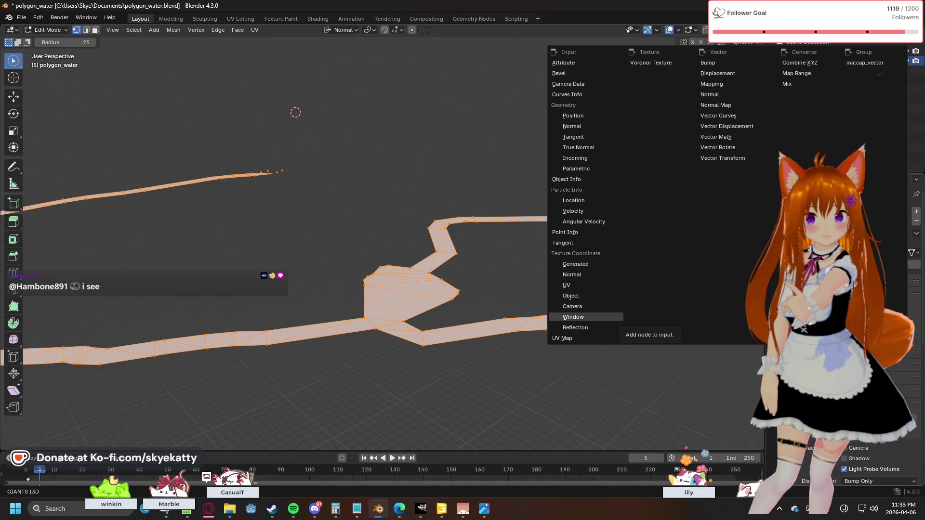
# Swap the river material's Surface shader for another one, turning the mesh black, then deselect.
pyautogui.click(585, 317)
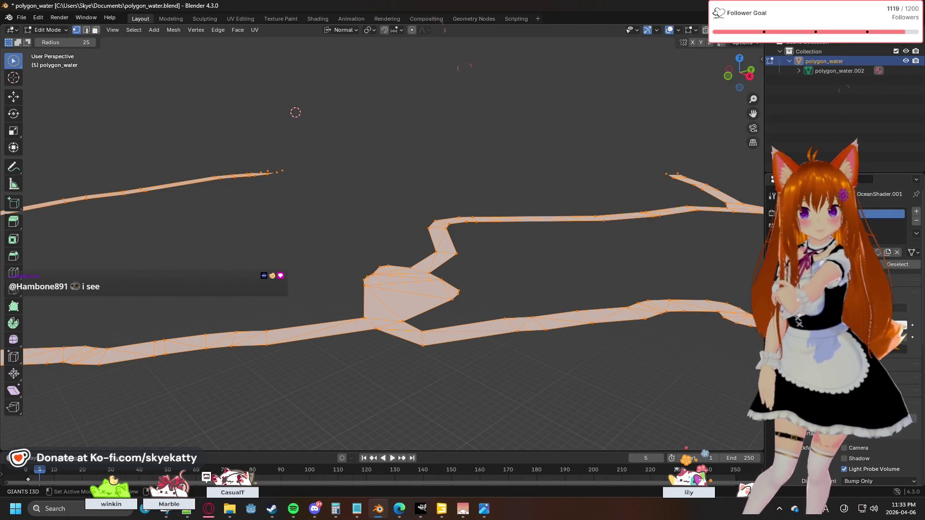
pyautogui.click(854, 311)
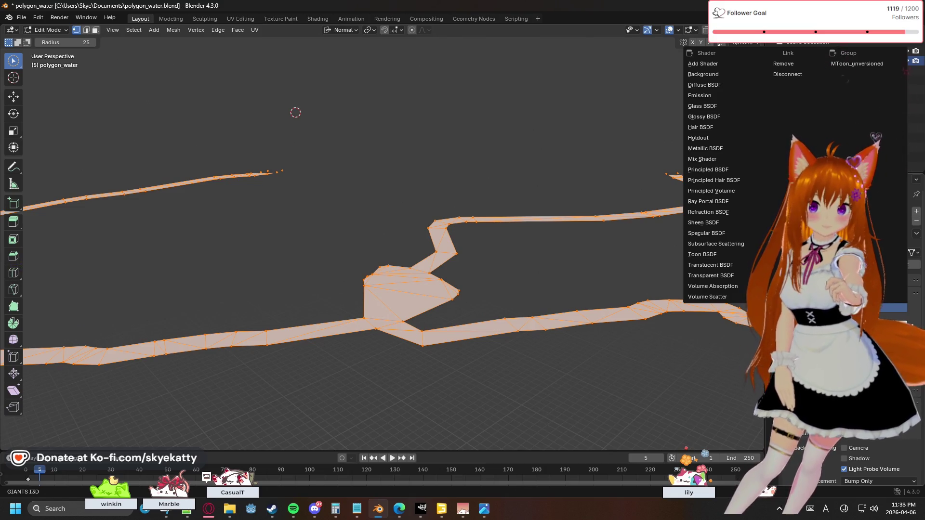
pyautogui.click(793, 64)
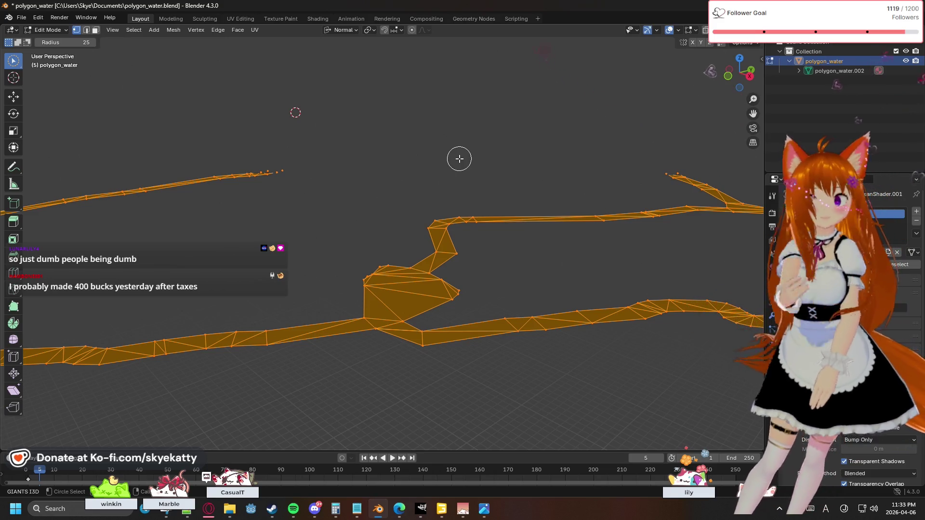
pyautogui.hotkey('alt', 'a')
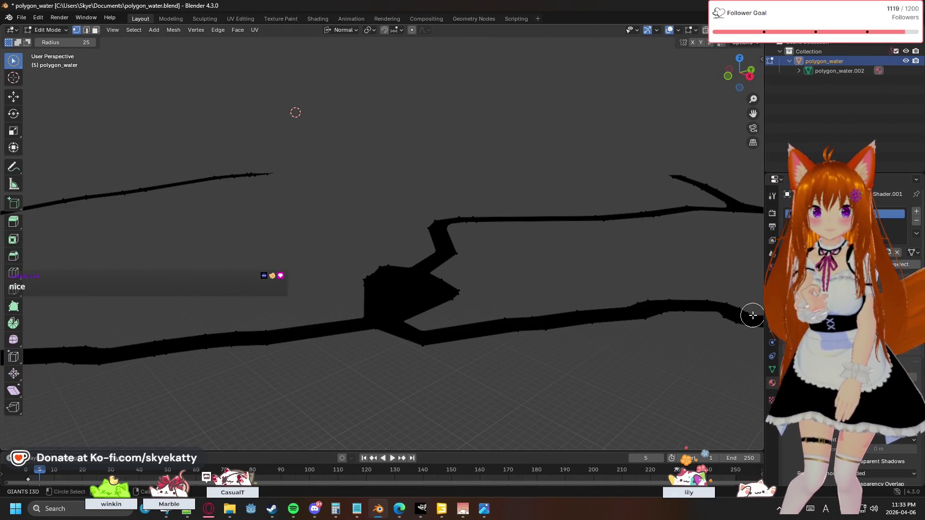
# Bring up the Surface shader list, dismiss it, then bring it up again.
pyautogui.click(838, 309)
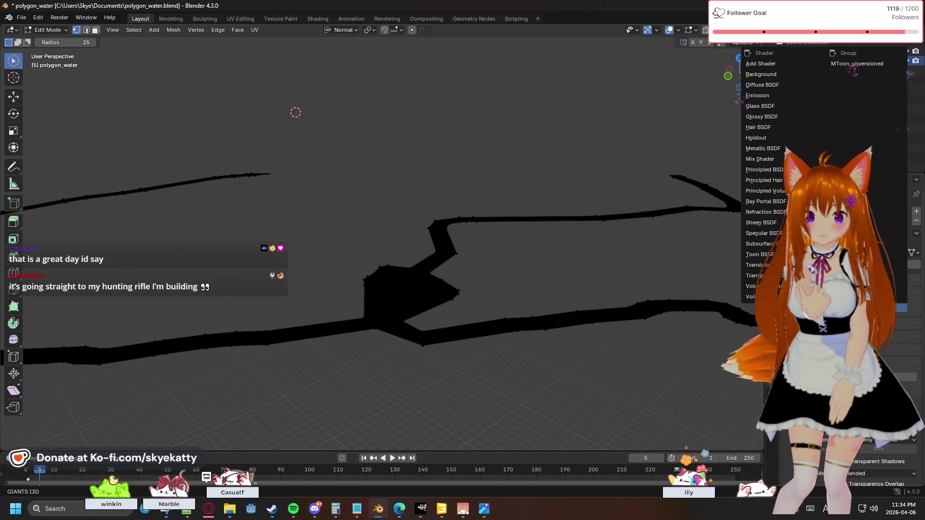
pyautogui.press('Escape')
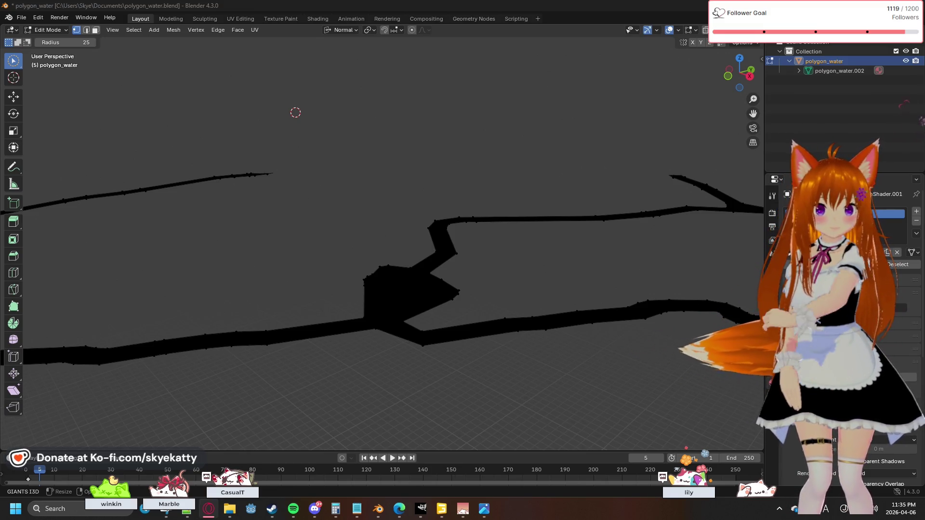
pyautogui.click(832, 307)
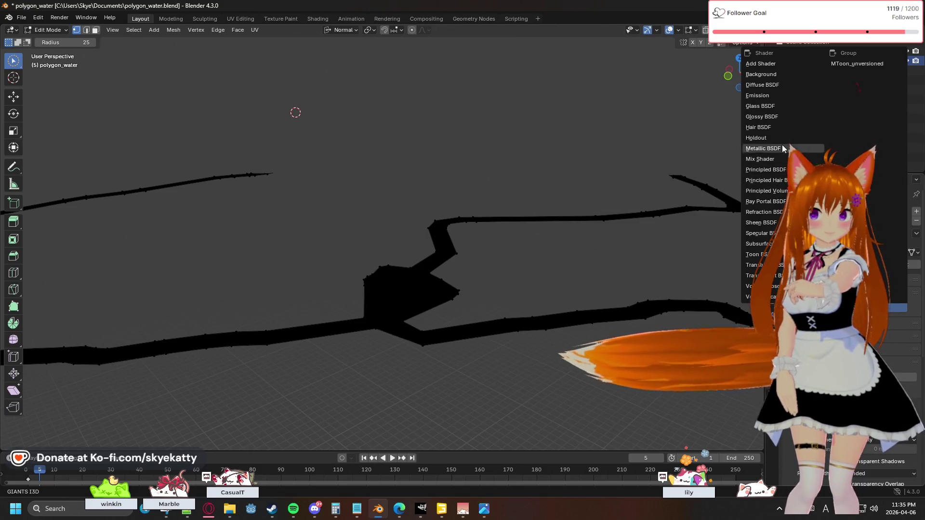
# Choose a BSDF surface shader so the river turns light grey, then list nodes for an input.
pyautogui.click(762, 84)
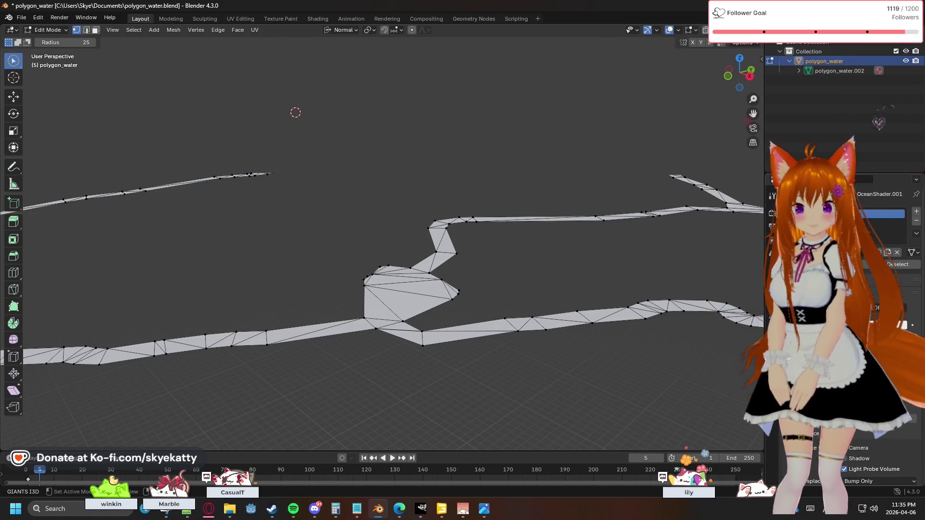
pyautogui.click(875, 326)
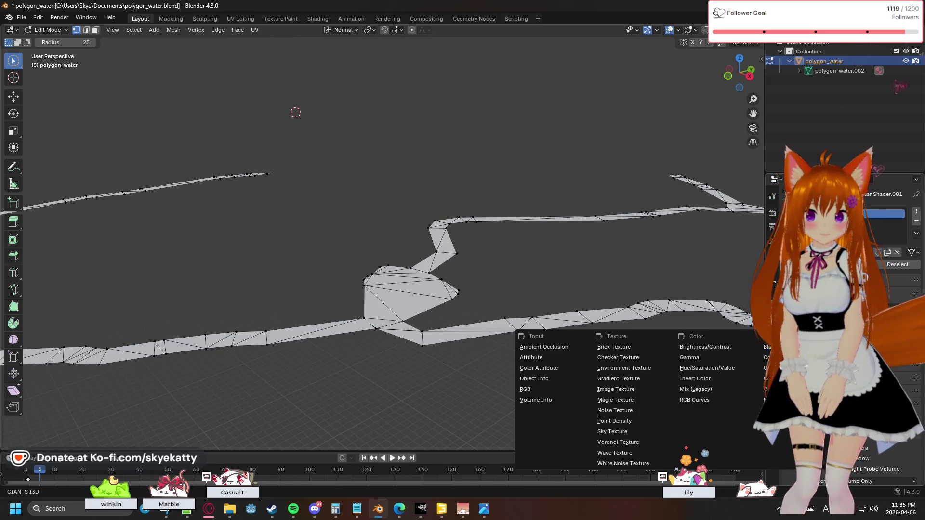
# Browse and close the input node list in the shader editor.
pyautogui.press('Escape')
pyautogui.click(875, 326)
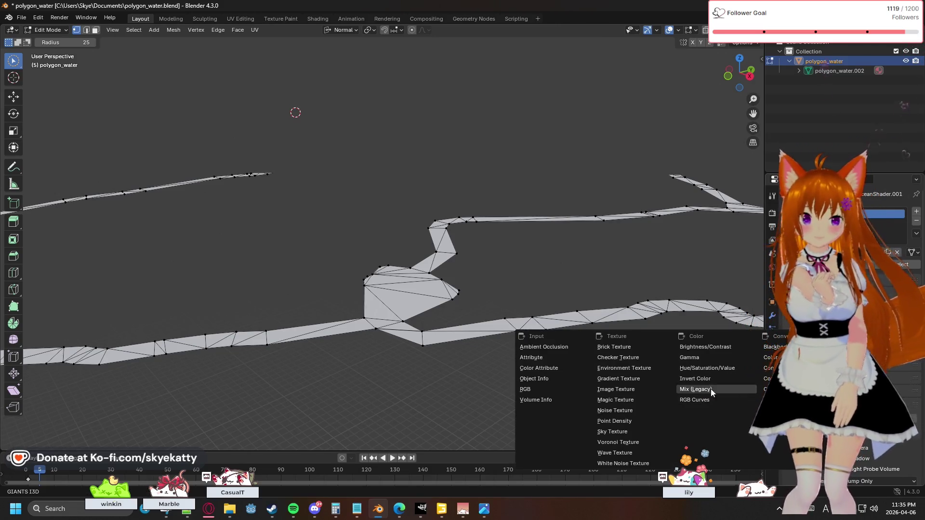
pyautogui.click(875, 325)
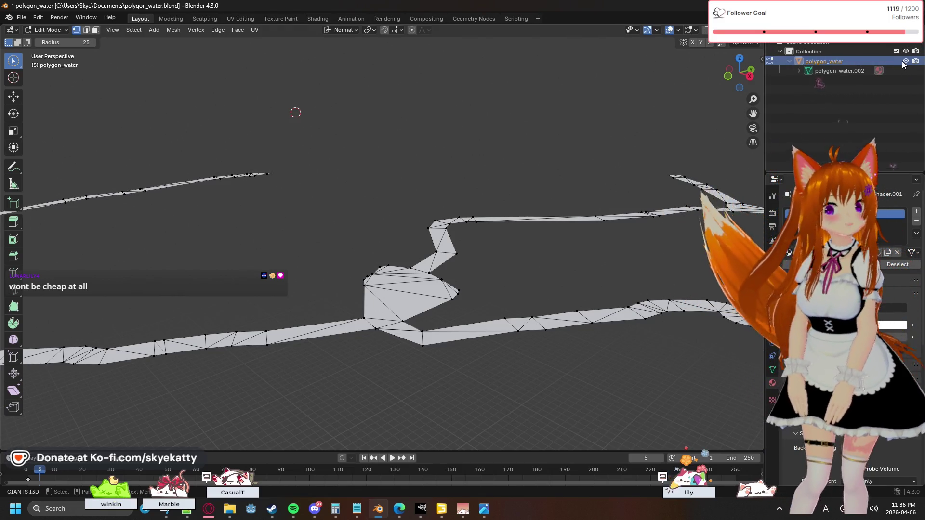
# Return to Object Mode and select the polygon_water river object.
pyautogui.press('Tab')
pyautogui.click(297, 118)
pyautogui.click(387, 272)
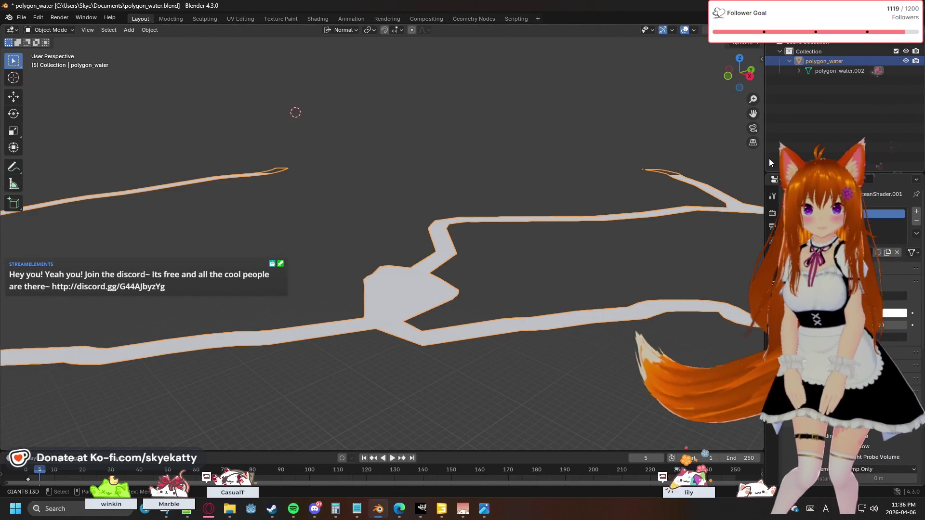
# Reveal the GIANTS I3D Exporter panel and show its Export settings.
pyautogui.moveTo(731, 92)
pyautogui.mouseDown()
pyautogui.moveTo(751, 105)
pyautogui.moveTo(744, 115)
pyautogui.mouseUp()
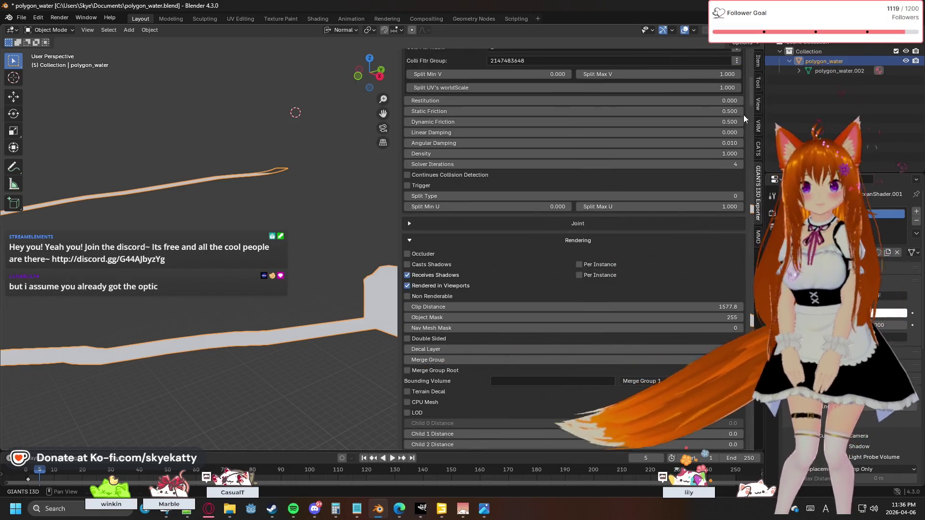
pyautogui.scroll(10, 731, 224)
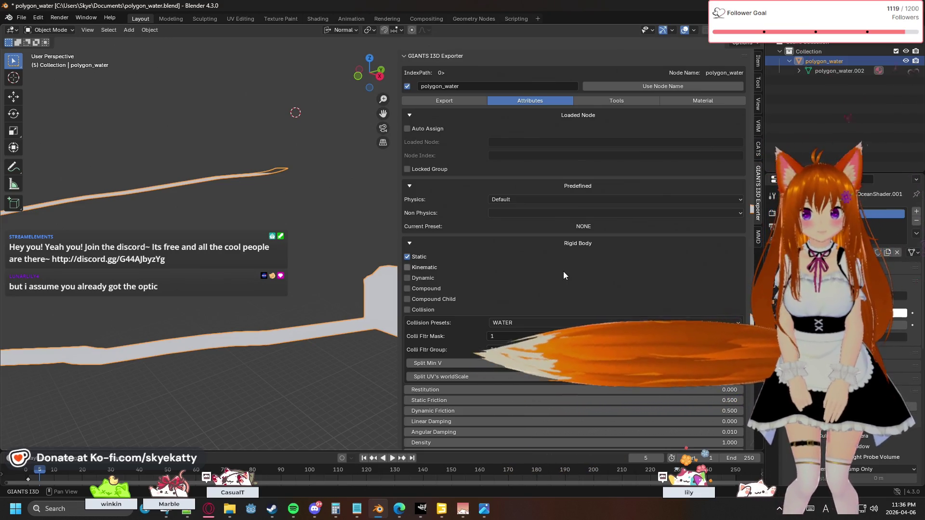
pyautogui.scroll(-2, 563, 272)
pyautogui.scroll(-1, 563, 271)
pyautogui.scroll(-2, 563, 271)
pyautogui.scroll(3, 563, 271)
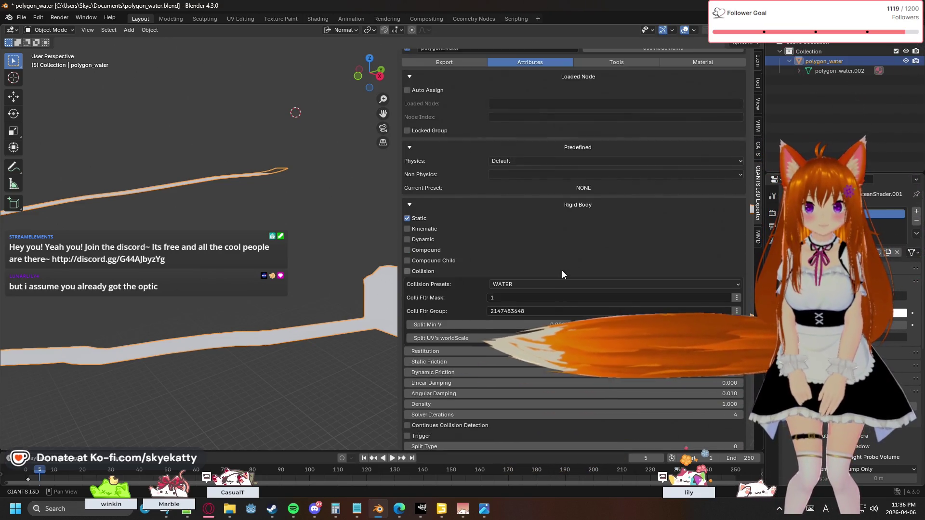
pyautogui.scroll(2, 556, 260)
pyautogui.click(461, 99)
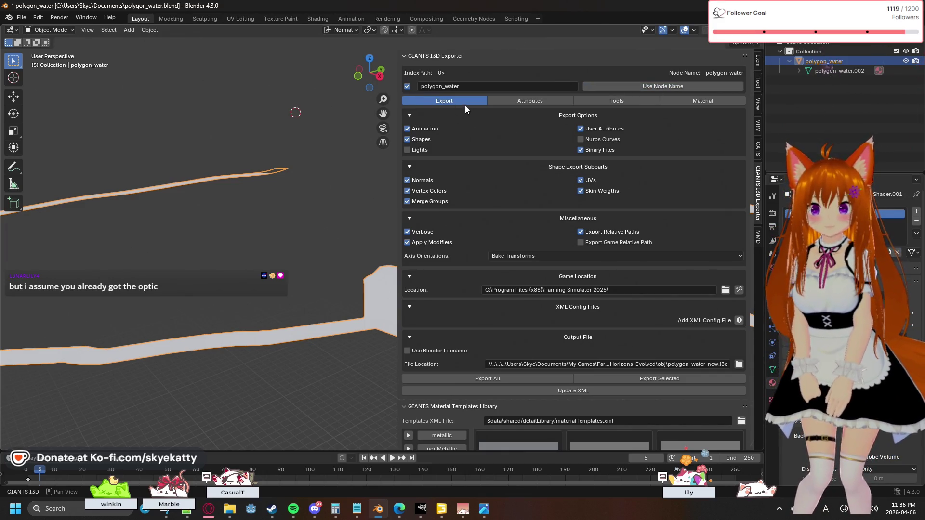
# Include Lights and Nurbs Curves in the GIANTS export.
pyautogui.click(442, 149)
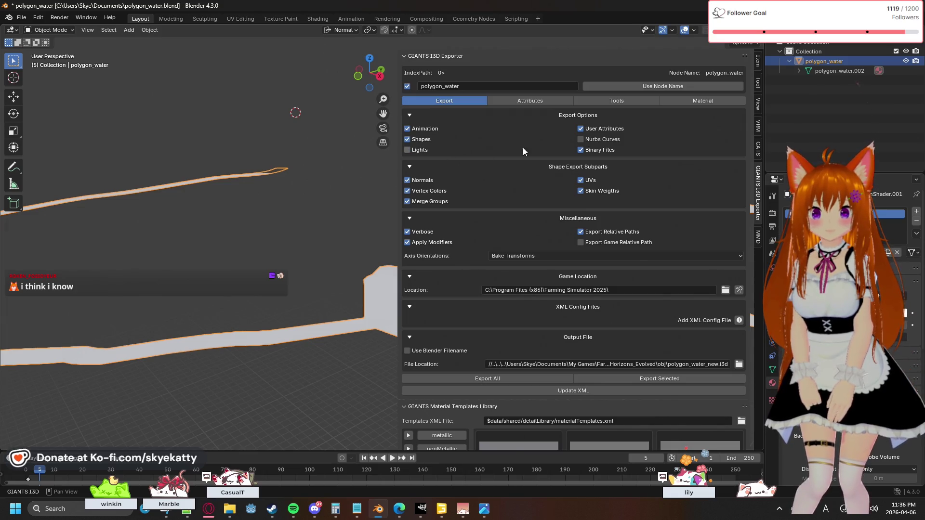
pyautogui.click(581, 140)
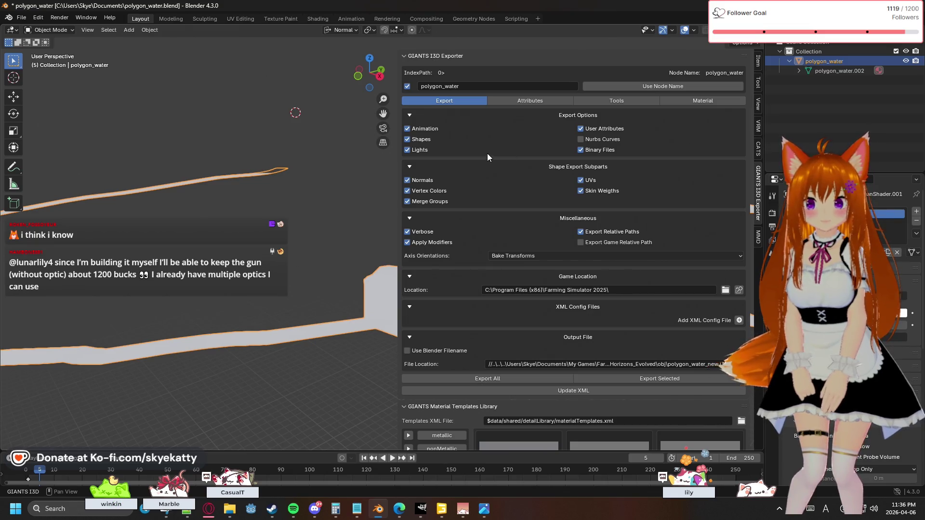
pyautogui.click(580, 139)
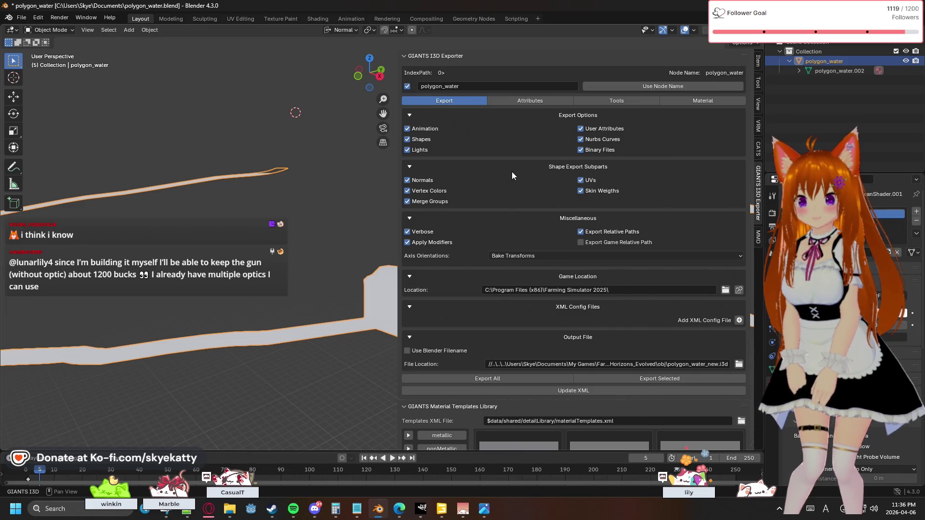
pyautogui.scroll(-2, 512, 176)
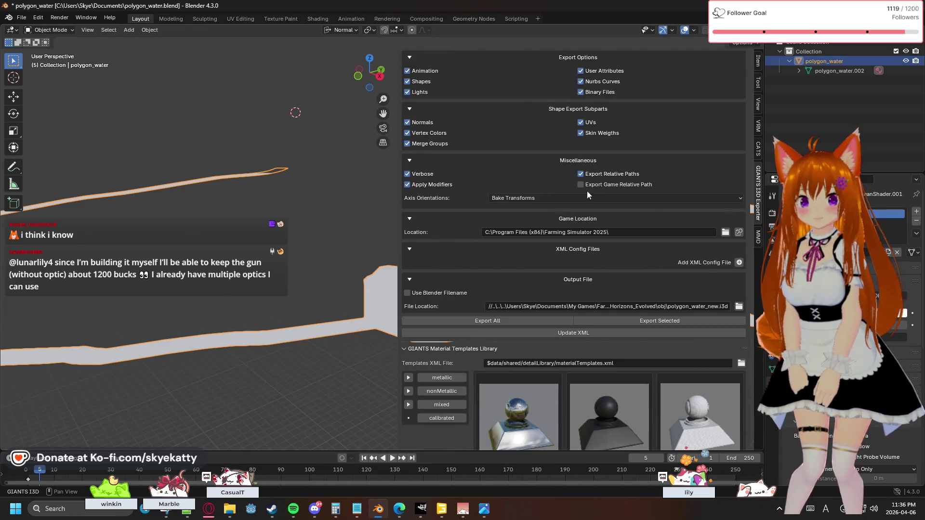
pyautogui.scroll(-2, 596, 186)
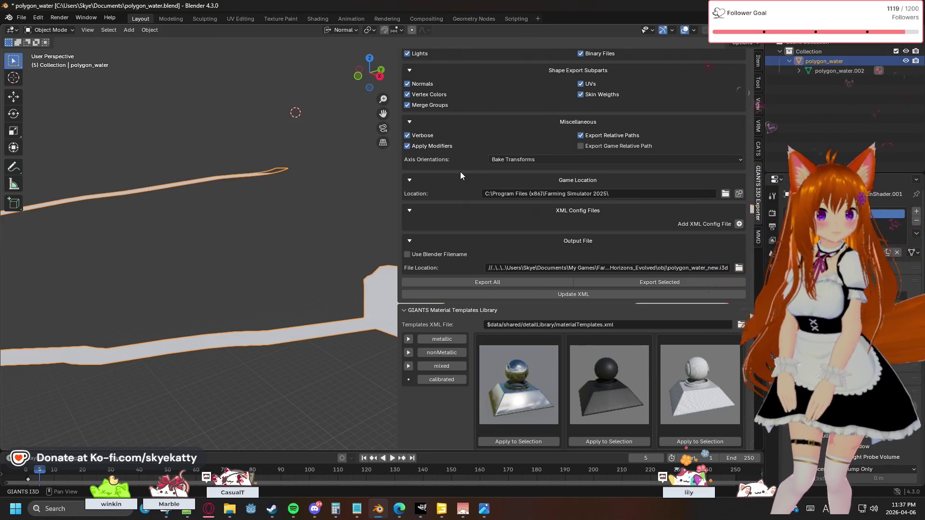
pyautogui.scroll(-1, 465, 177)
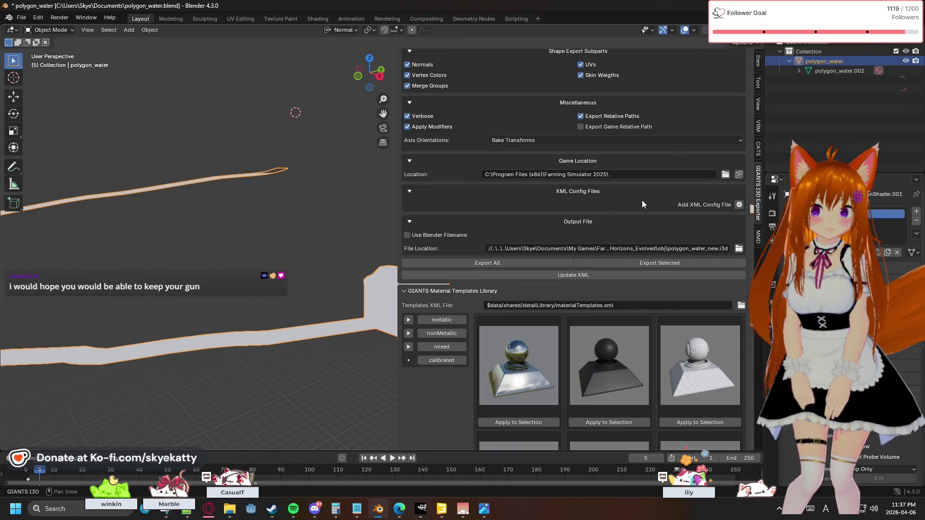
pyautogui.scroll(-1, 642, 201)
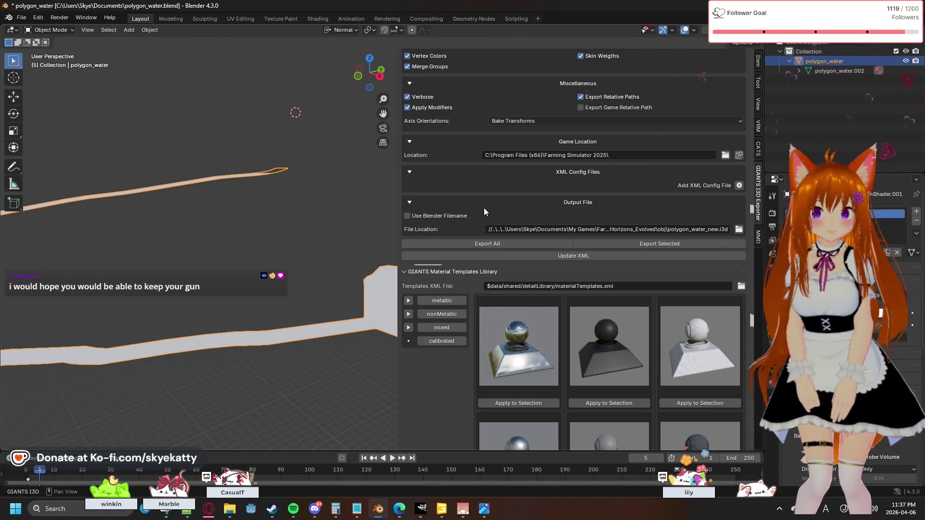
pyautogui.scroll(-1, 477, 209)
pyautogui.scroll(-1, 476, 210)
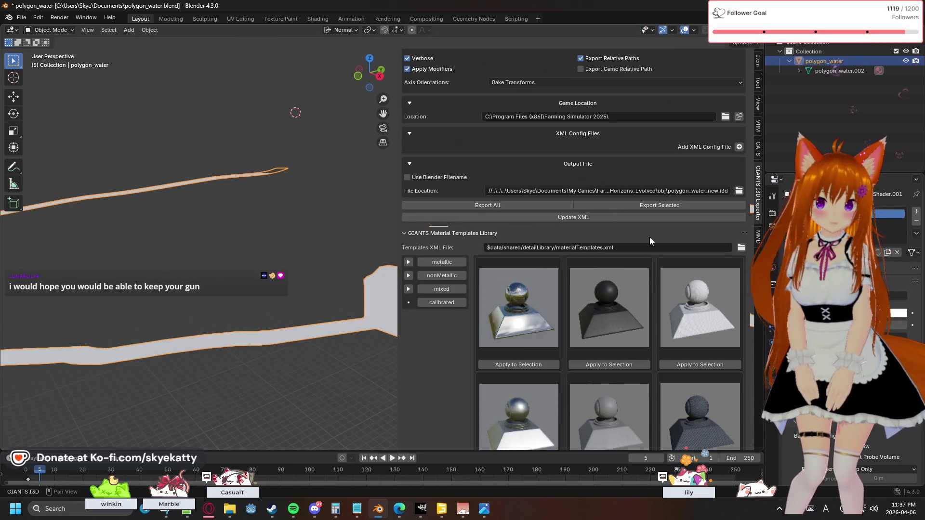
# Update the game XML and export the whole scene to polygon_water_new.i3d.
pyautogui.click(561, 219)
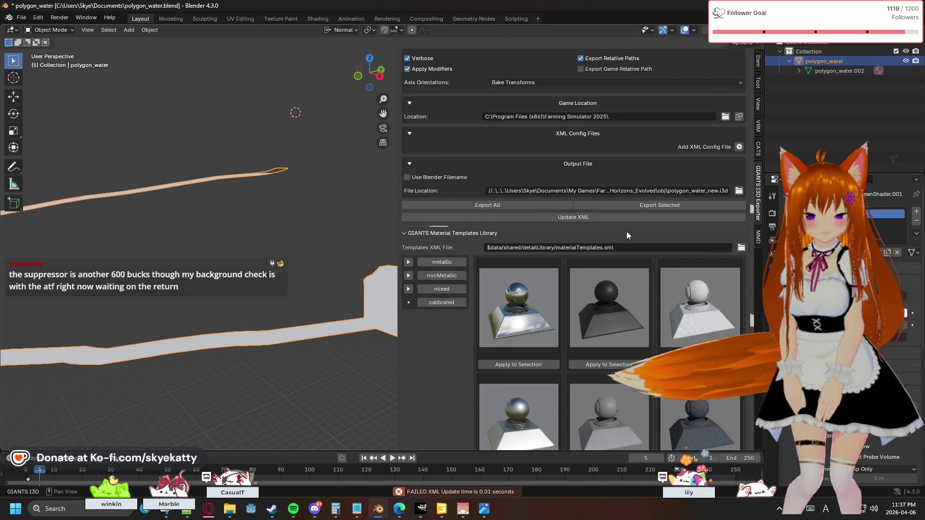
pyautogui.click(475, 205)
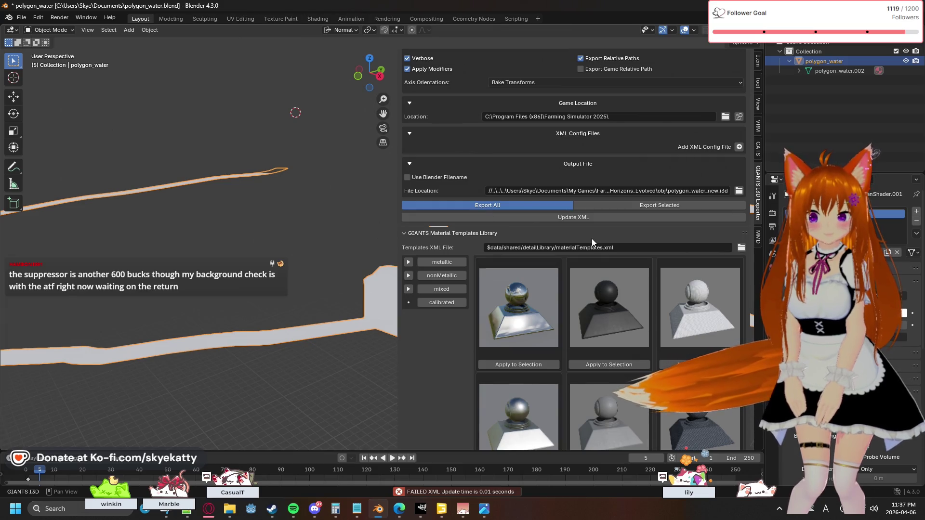
pyautogui.scroll(-1, 590, 236)
pyautogui.scroll(-1, 582, 233)
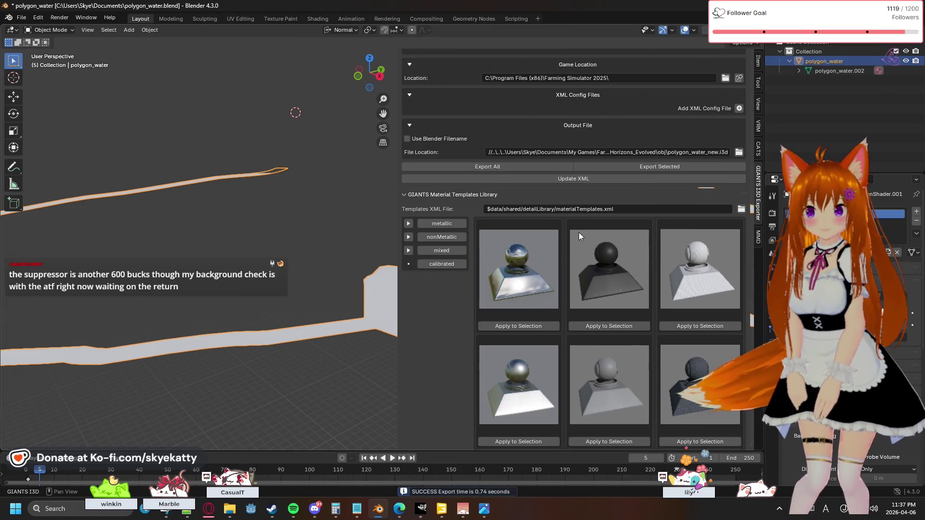
pyautogui.scroll(1, 579, 232)
pyautogui.scroll(1, 577, 230)
pyautogui.scroll(1, 577, 230)
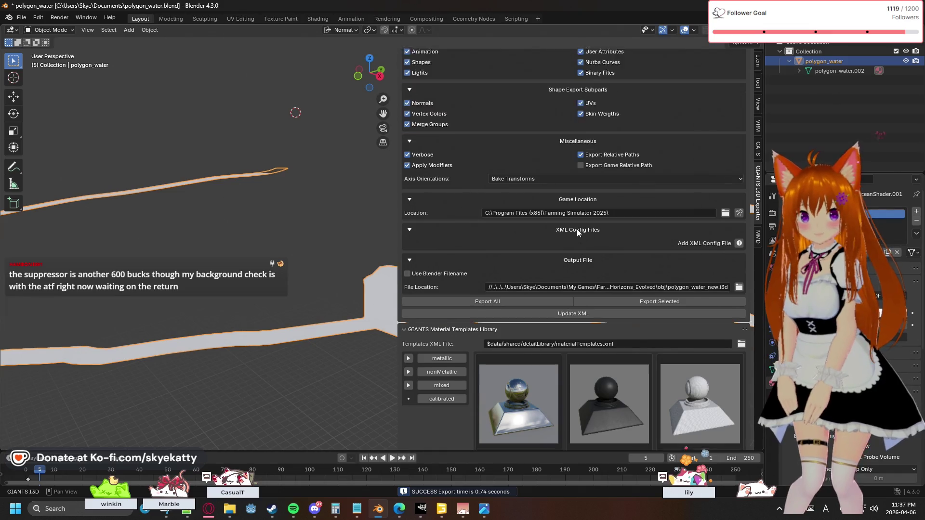
pyautogui.scroll(2, 577, 230)
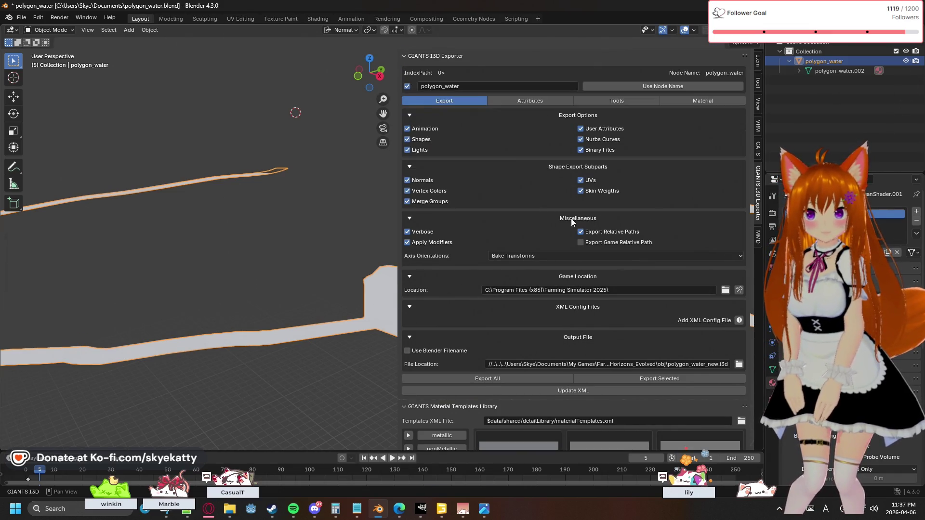
pyautogui.click(684, 100)
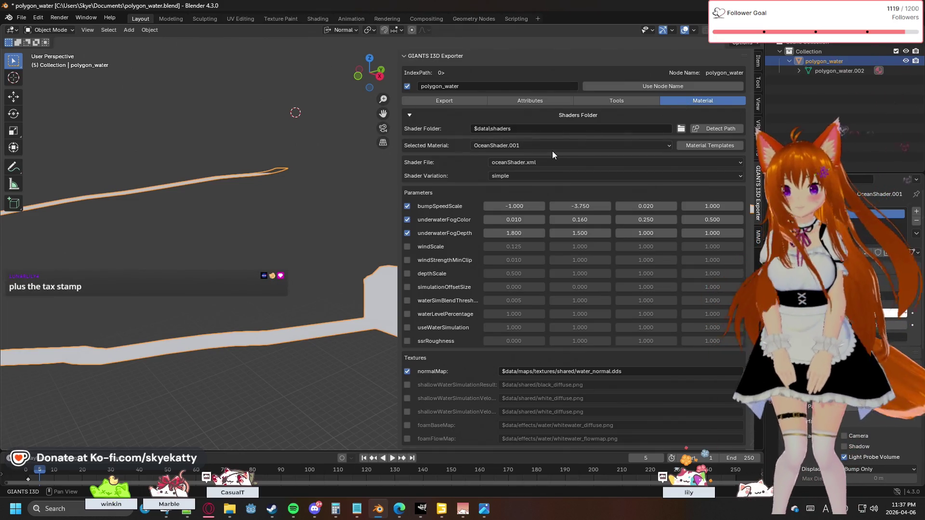
pyautogui.scroll(-2, 552, 154)
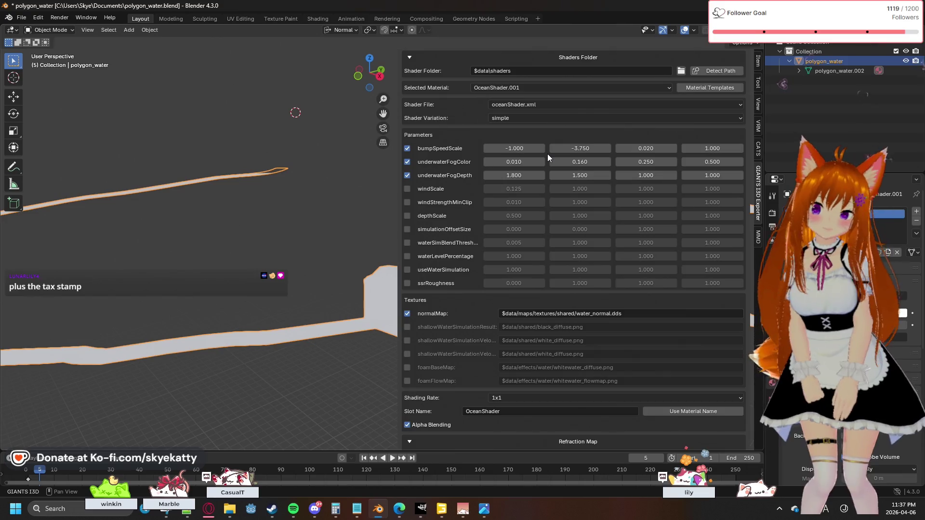
pyautogui.scroll(-2, 548, 154)
pyautogui.scroll(-2, 544, 152)
pyautogui.scroll(-2, 535, 172)
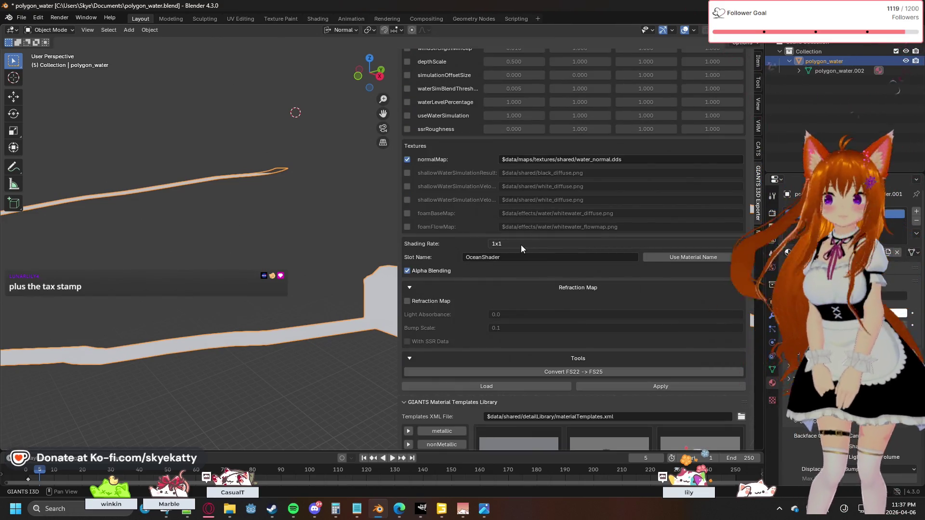
pyautogui.scroll(-2, 521, 245)
pyautogui.scroll(-3, 518, 247)
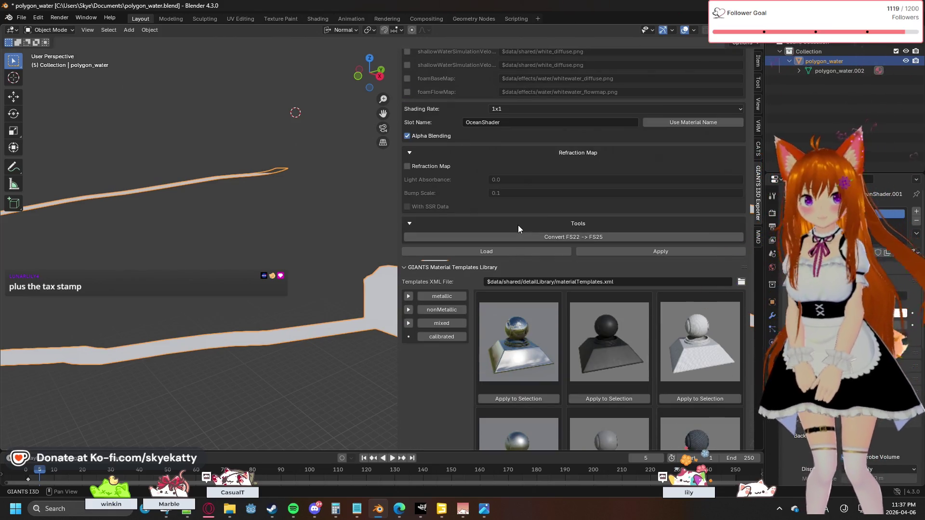
pyautogui.scroll(3, 518, 225)
pyautogui.scroll(1, 519, 224)
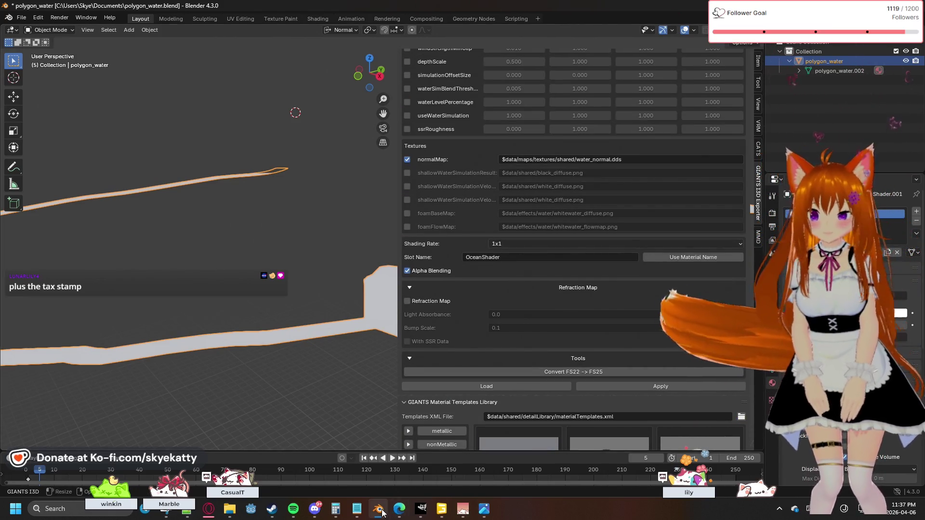
# Switch from Blender over to the GIANTS Editor map.
pyautogui.moveTo(378, 510)
pyautogui.click(463, 509)
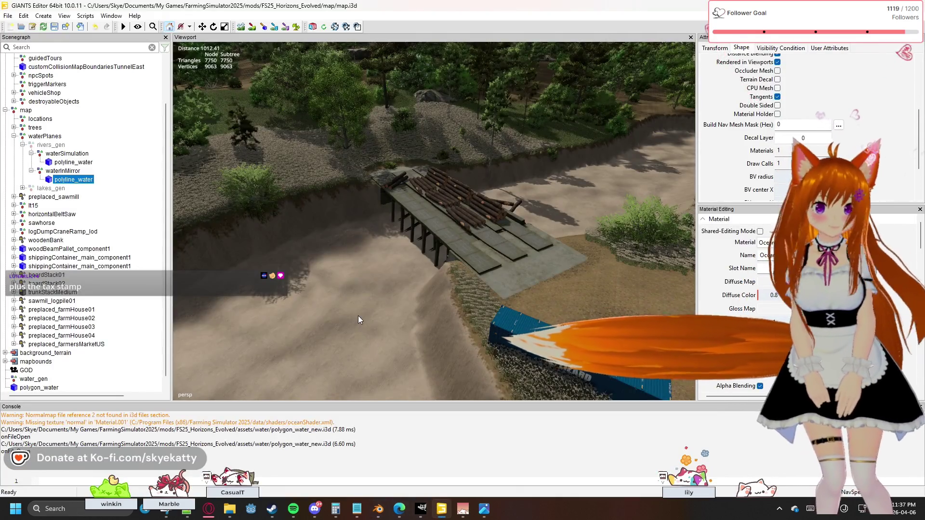
pyautogui.scroll(-1, 85, 279)
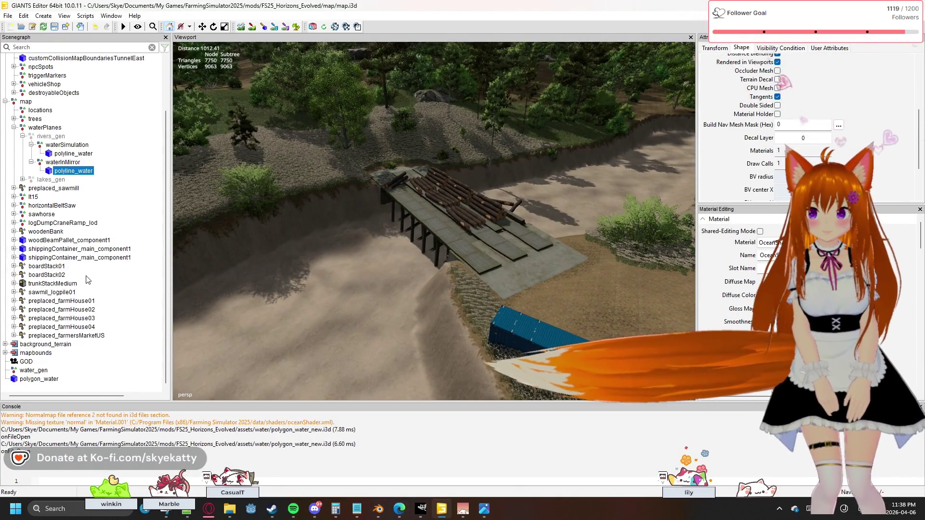
# Delete the old polygon_water node and bring the water folder window forward.
pyautogui.click(44, 380)
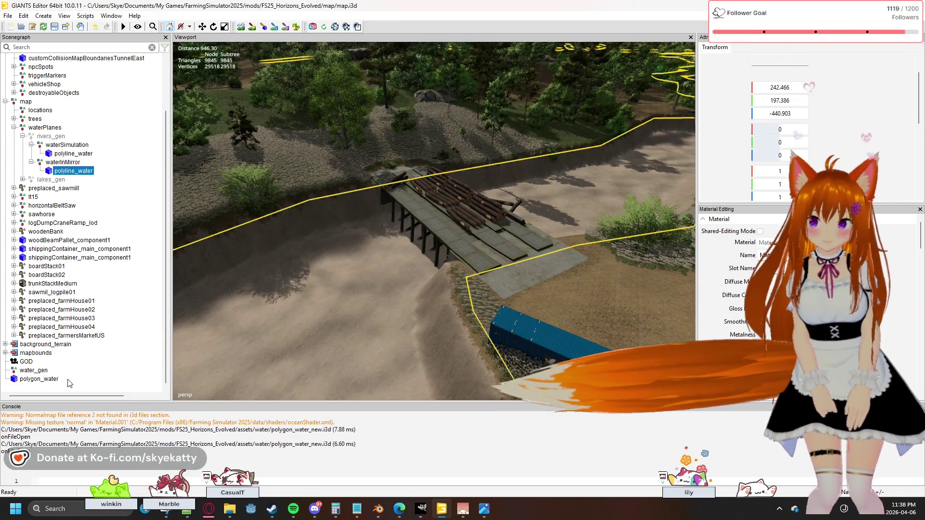
pyautogui.press('Delete')
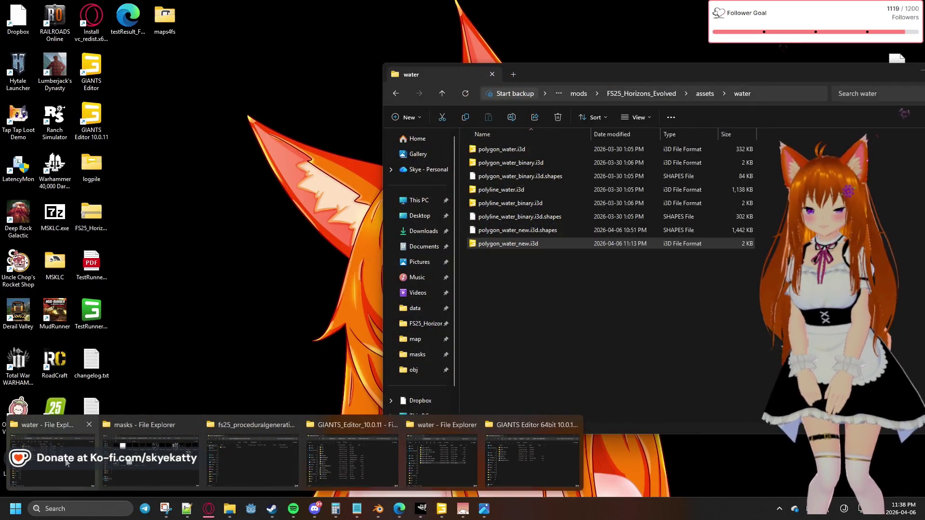
pyautogui.click(67, 463)
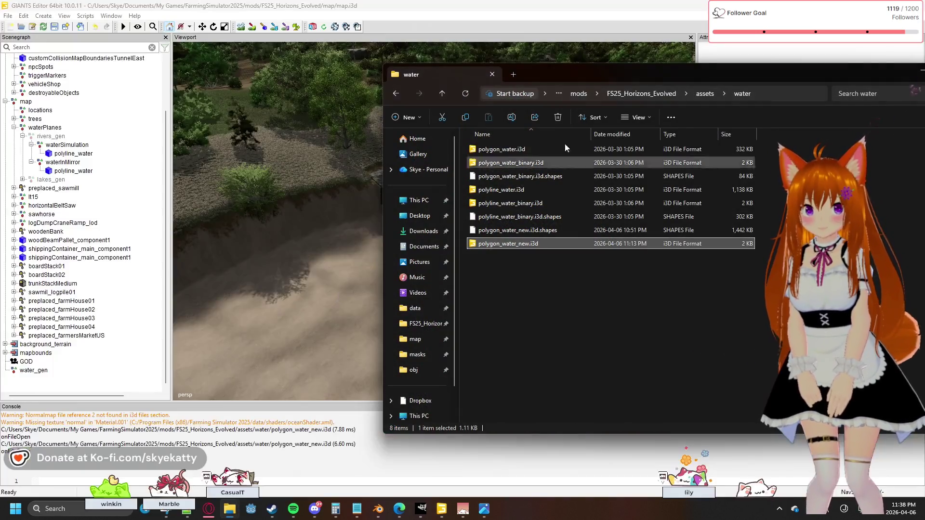
# Drag polygon_water_new.i3d from the obj folder into the map scenegraph.
pyautogui.click(656, 96)
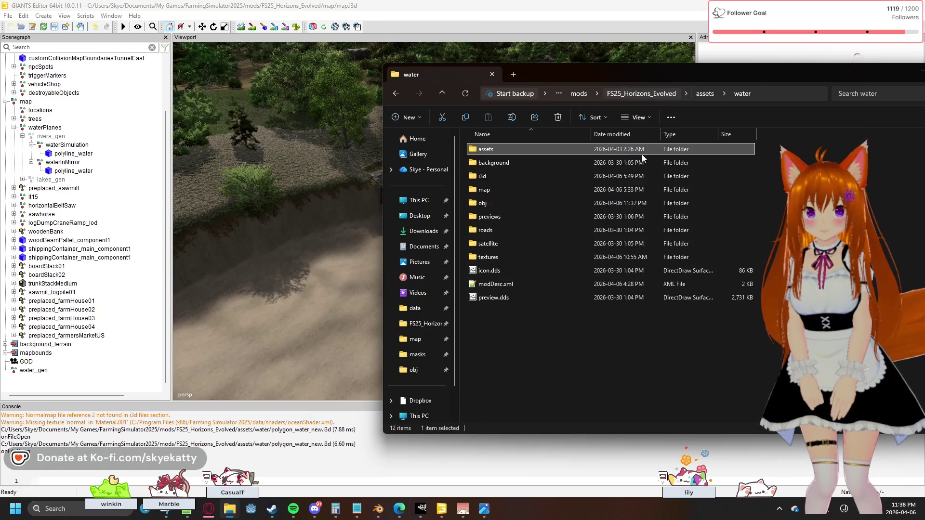
pyautogui.doubleClick(516, 203)
pyautogui.click(518, 163)
pyautogui.moveTo(518, 162)
pyautogui.mouseDown()
pyautogui.moveTo(58, 389)
pyautogui.moveTo(64, 381)
pyautogui.mouseUp()
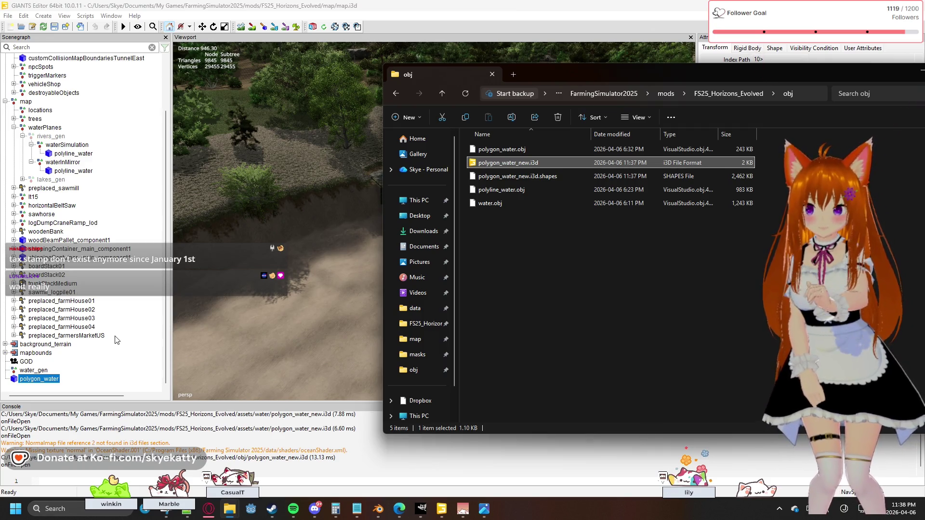
# Clear the console log, remove the import and drag polygon_water_new.i3d in again.
pyautogui.rightClick(132, 429)
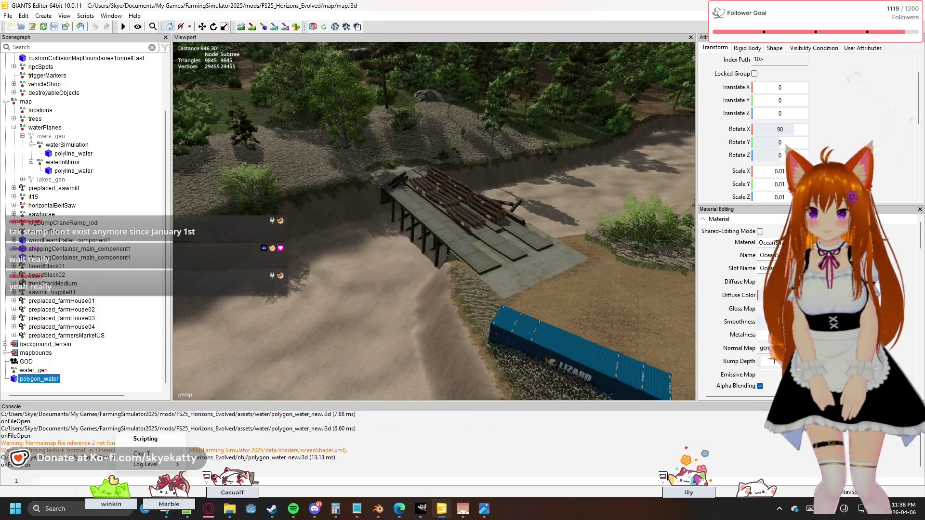
pyautogui.click(141, 453)
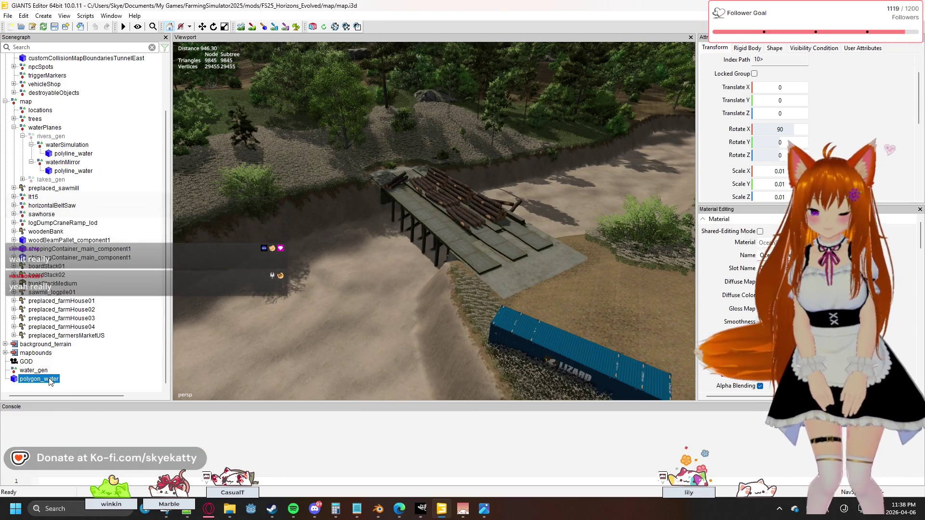
pyautogui.press('Delete')
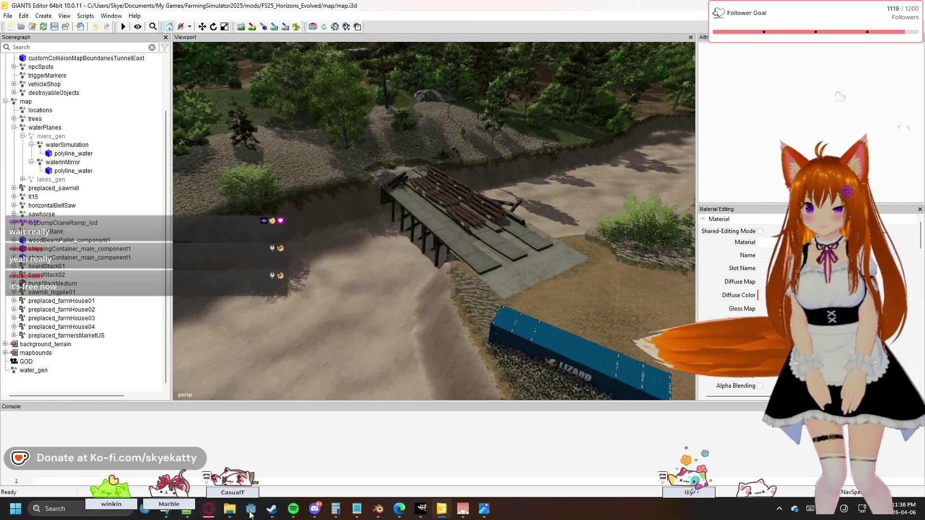
pyautogui.moveTo(229, 508)
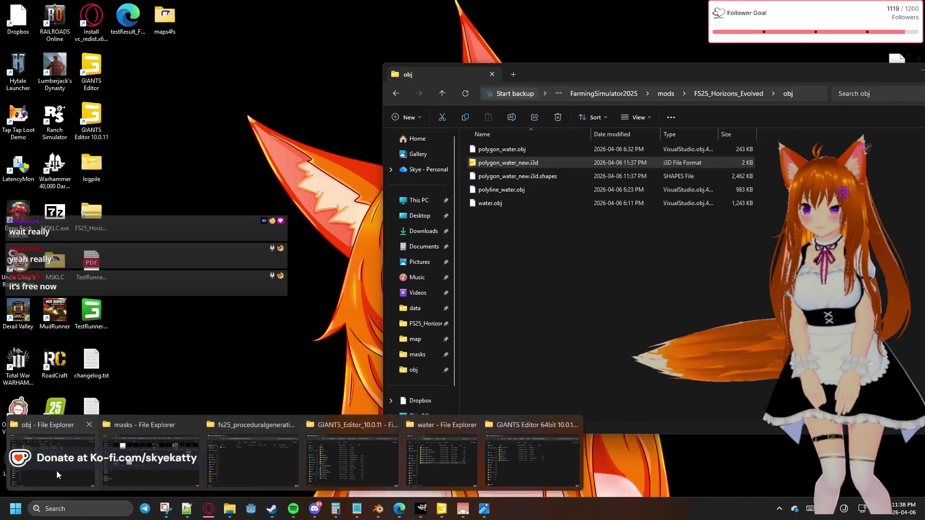
pyautogui.click(57, 471)
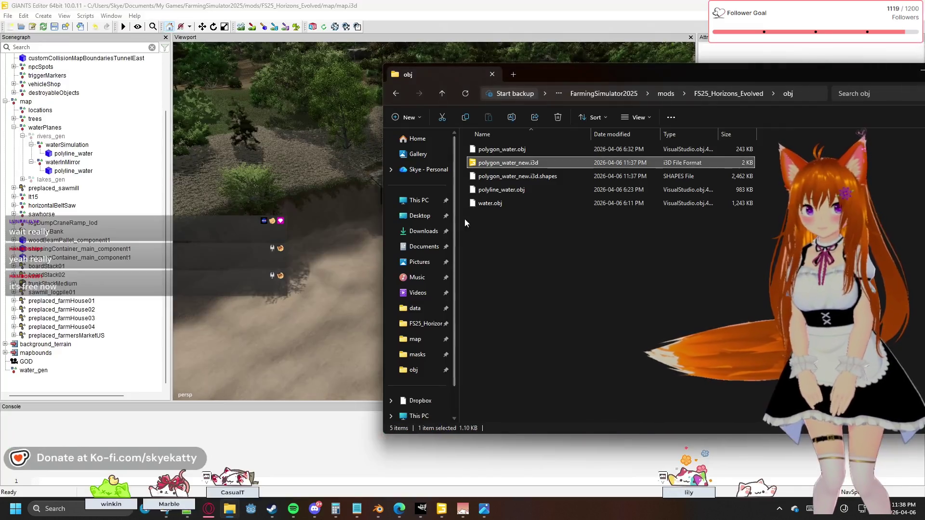
pyautogui.moveTo(508, 162)
pyautogui.mouseDown()
pyautogui.moveTo(129, 289)
pyautogui.moveTo(88, 340)
pyautogui.mouseUp()
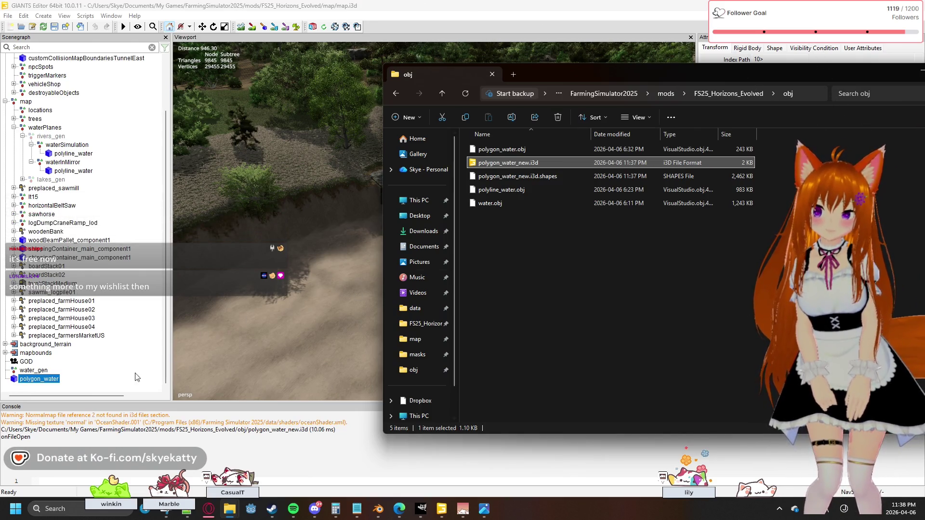
# Return to GIANTS Editor and select the new polygon_water node.
pyautogui.click(104, 387)
pyautogui.click(263, 350)
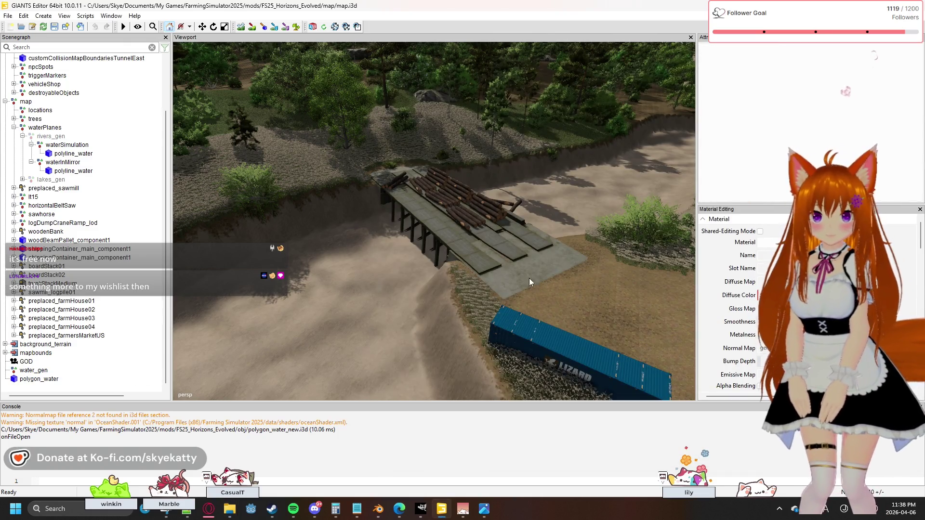
pyautogui.click(41, 378)
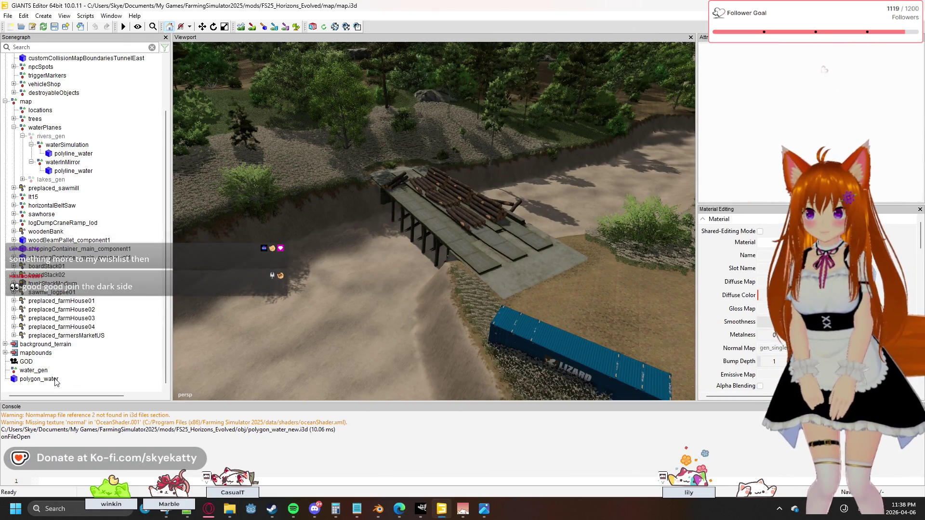
# Compare polygon_water's attributes with the river polyline_water under waterSimulation.
pyautogui.click(55, 382)
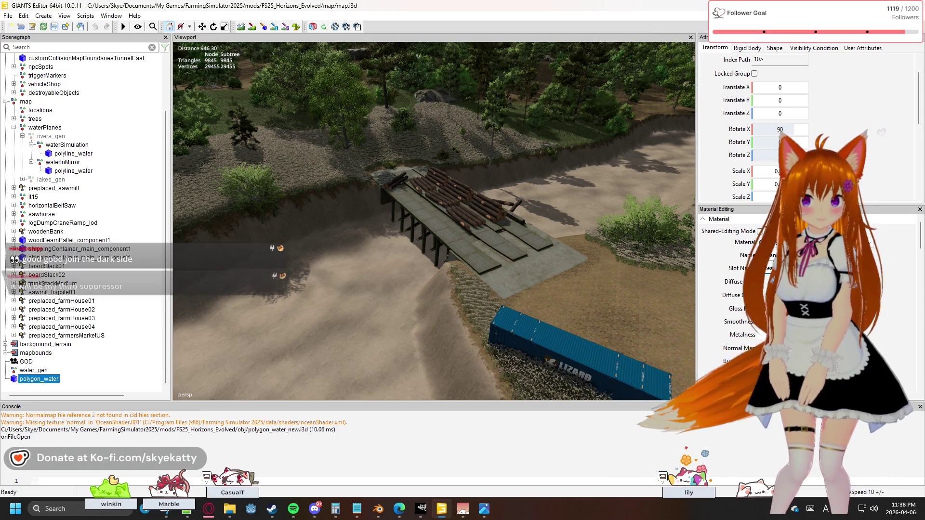
pyautogui.scroll(-2, 730, 303)
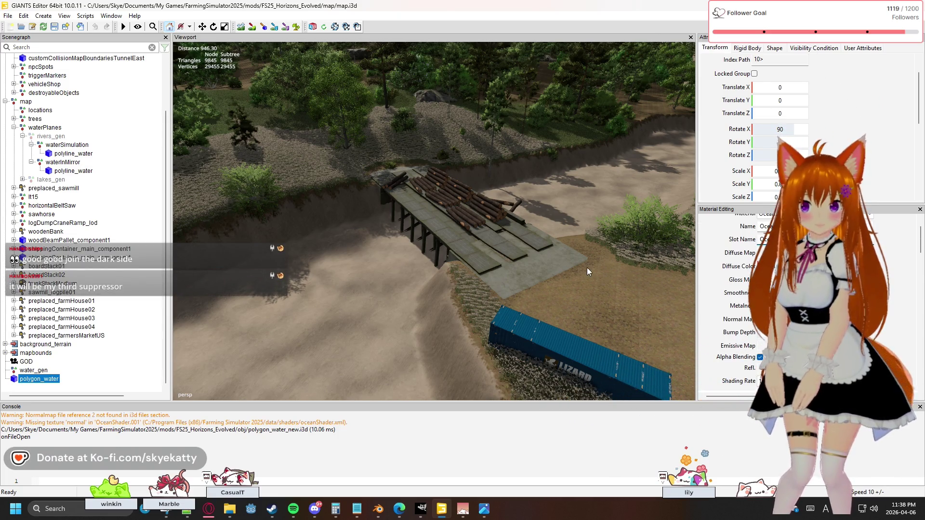
pyautogui.click(61, 154)
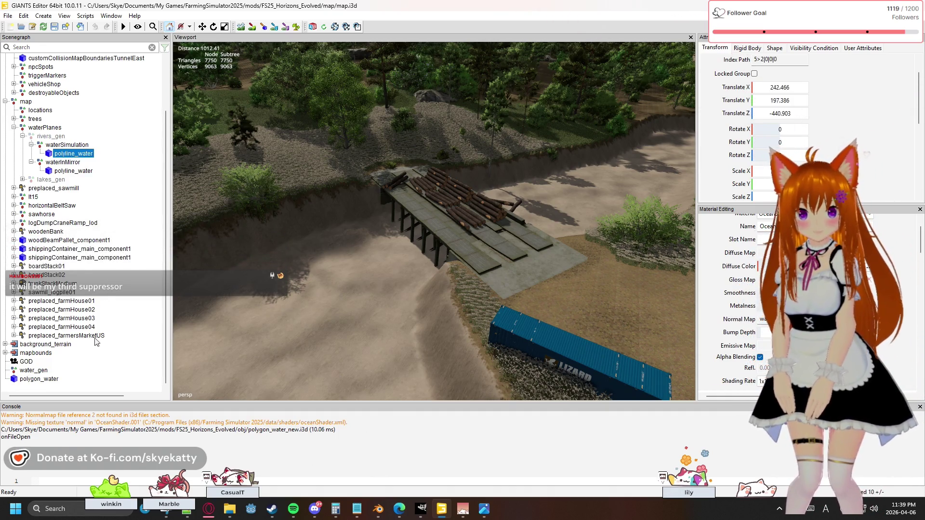
pyautogui.click(39, 379)
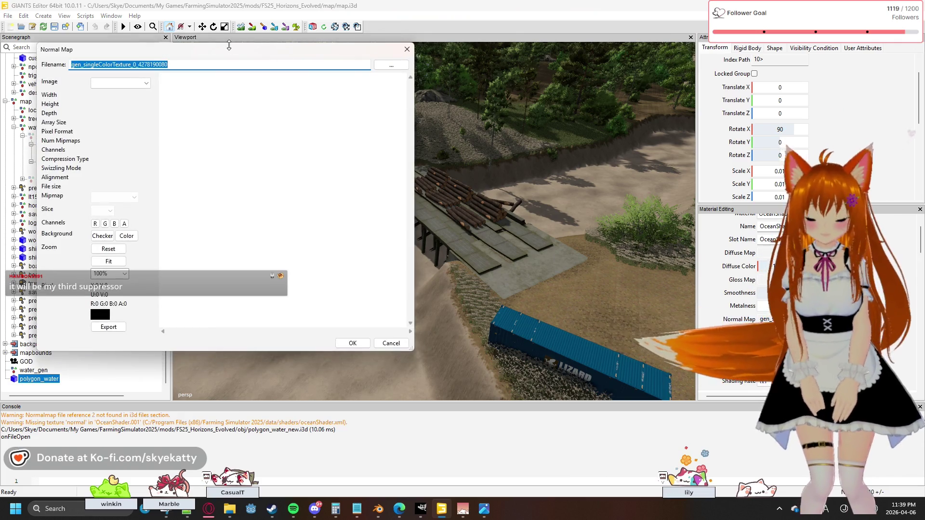
# Copy the water_normal.dds path from polyline_water's normal map.
pyautogui.write('<File fileId="2" filename="$data/maps/textures/shared/water_normal.dds" />')
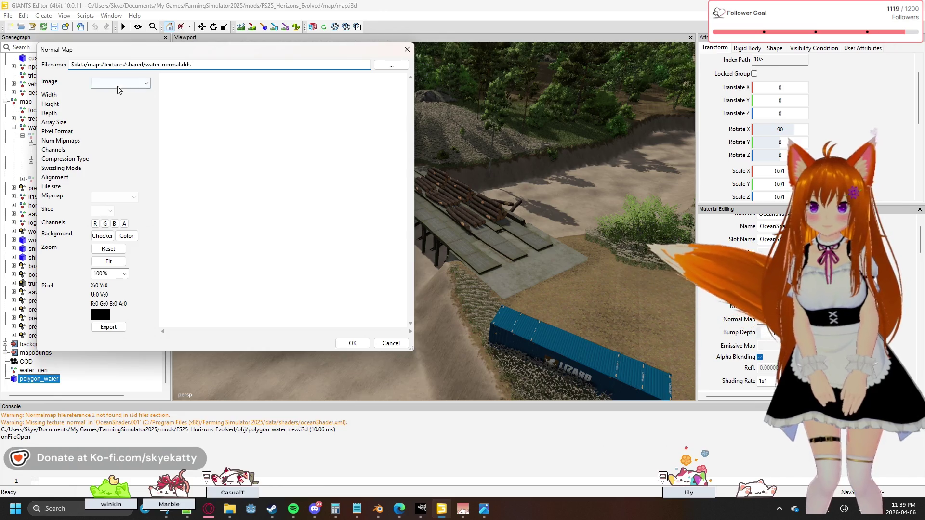
pyautogui.click(386, 67)
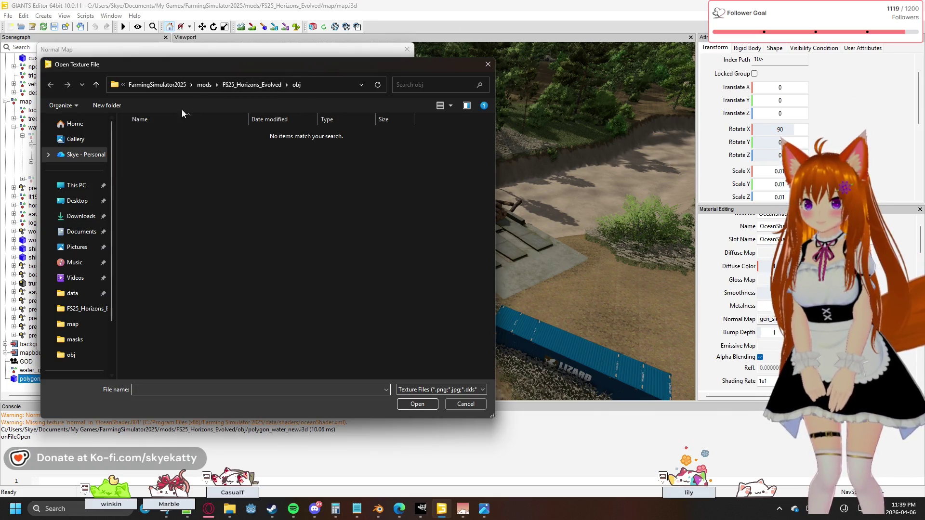
pyautogui.click(487, 65)
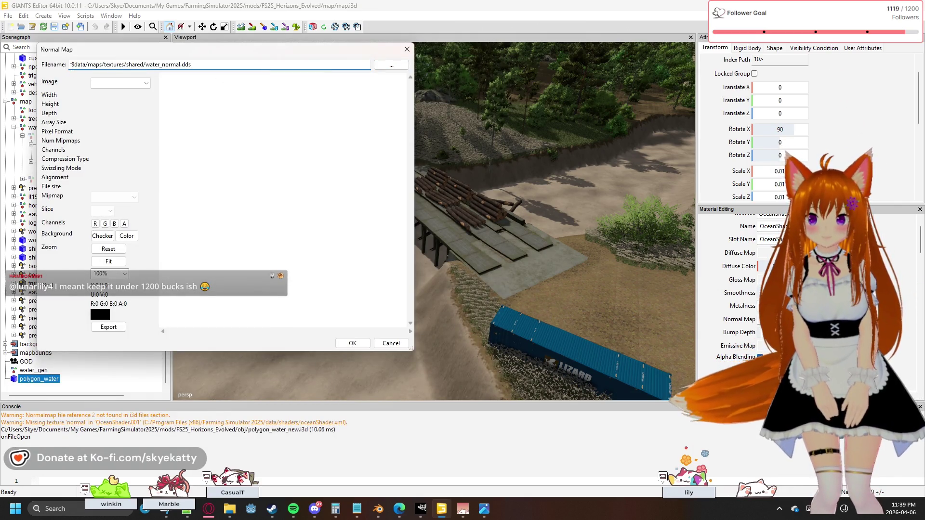
pyautogui.click(407, 49)
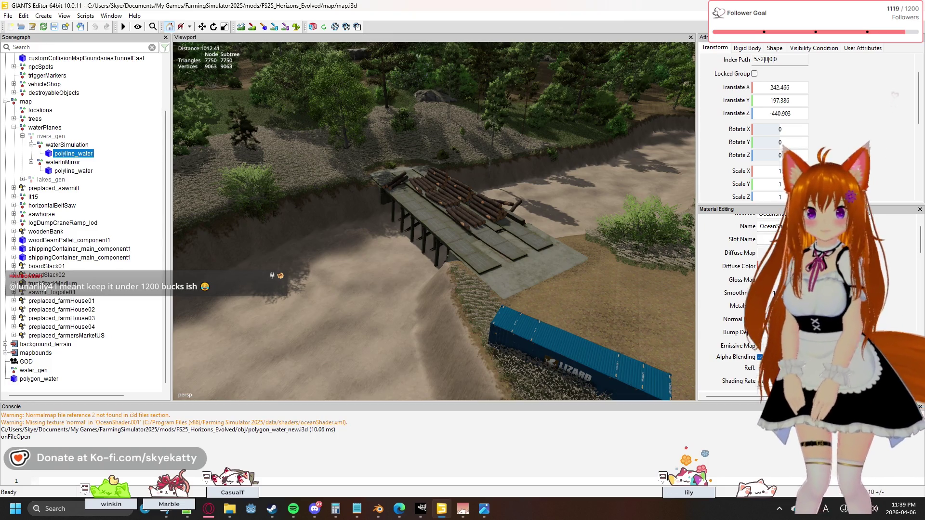
pyautogui.click(768, 318)
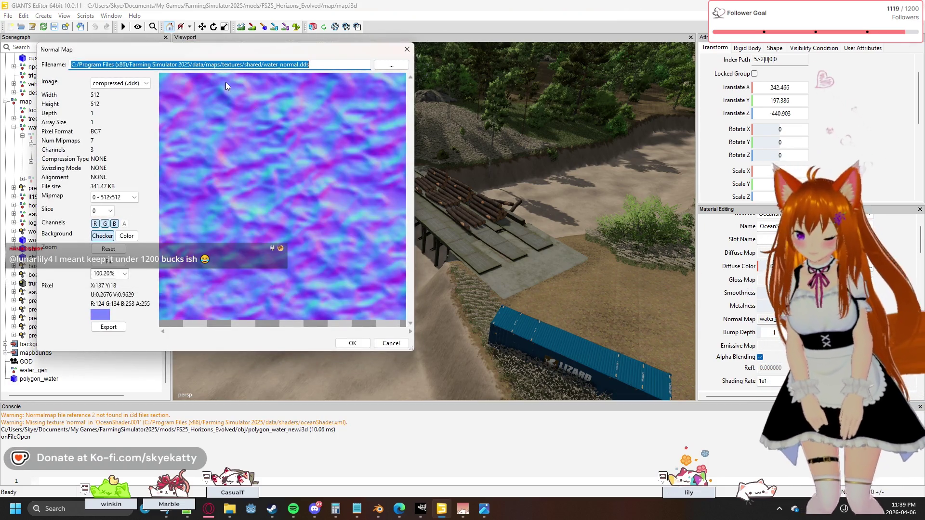
pyautogui.click(407, 49)
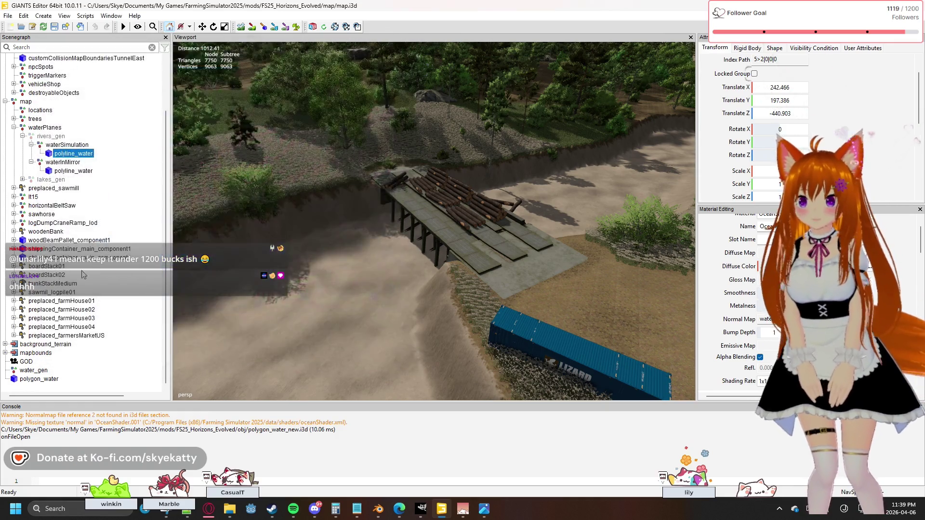
# Paste the shared water_normal.dds path as polygon_water's normal map and confirm.
pyautogui.click(57, 378)
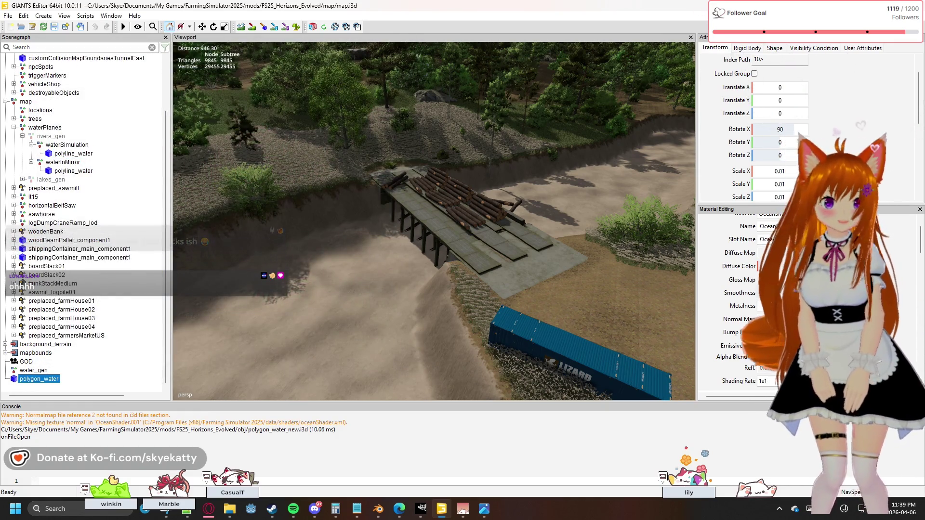
pyautogui.click(767, 319)
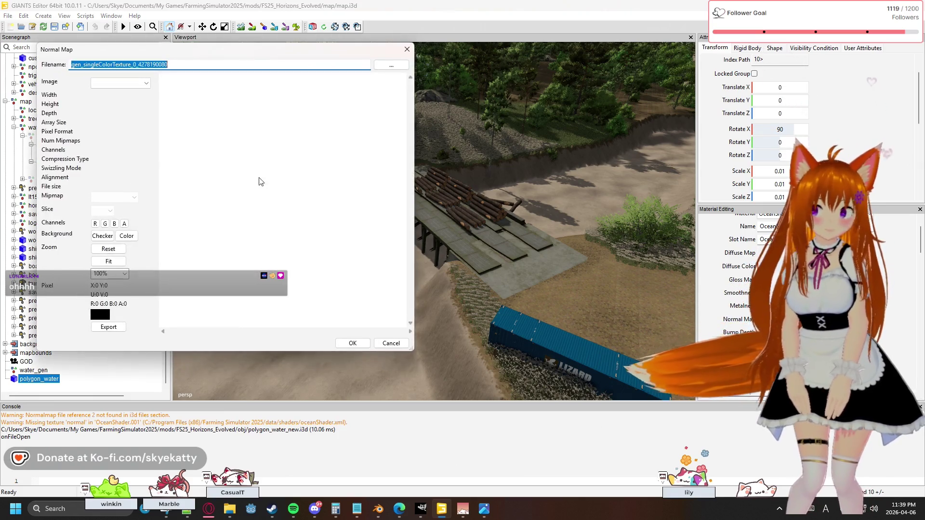
pyautogui.write('C:/Program Files (x86)/Farming Simulator 2025/data/maps/textures/shared/water_normal.dds')
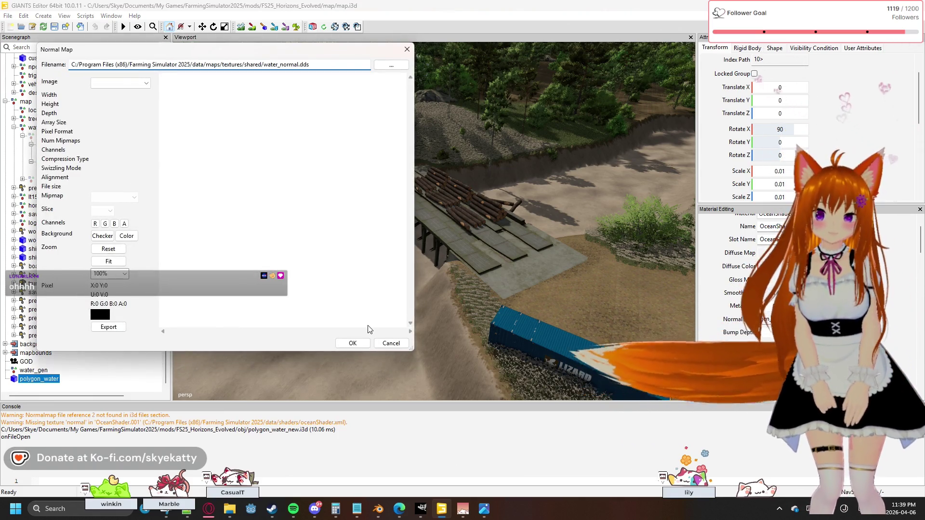
pyautogui.click(353, 344)
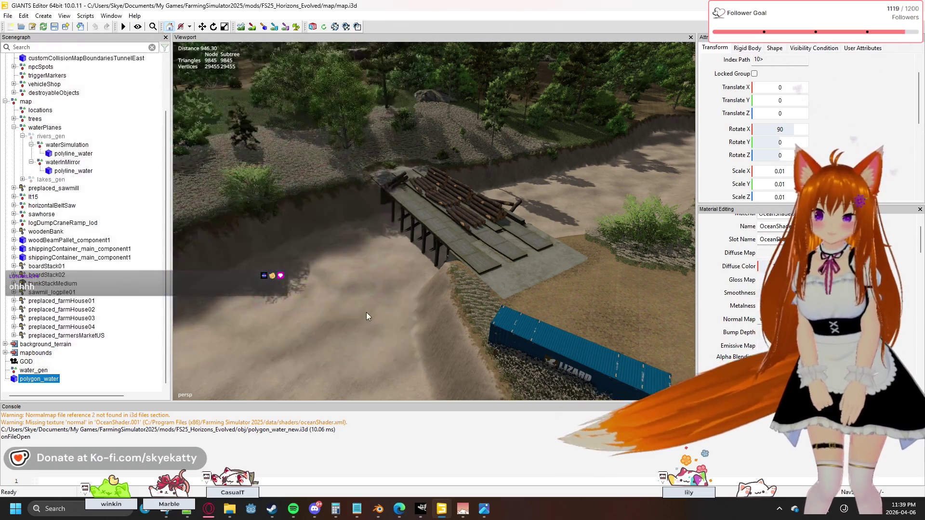
pyautogui.scroll(-2, 745, 269)
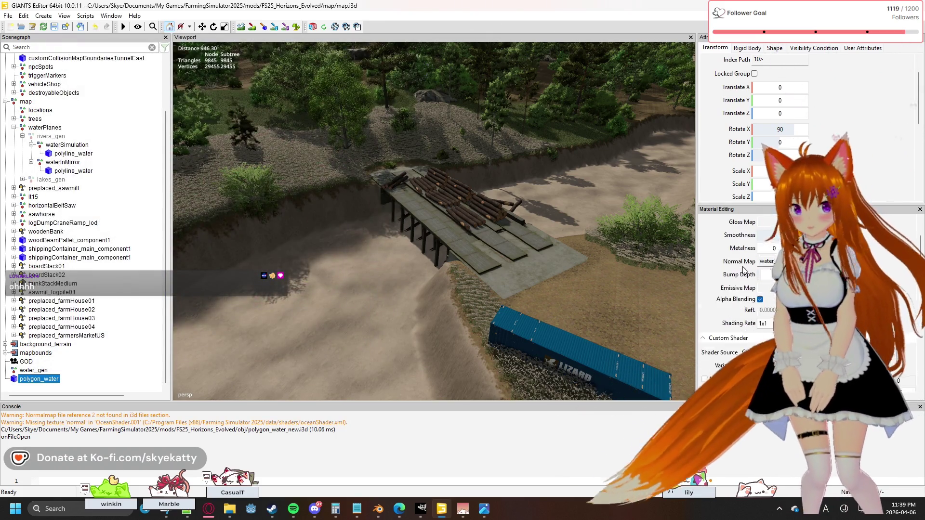
pyautogui.scroll(-2, 744, 270)
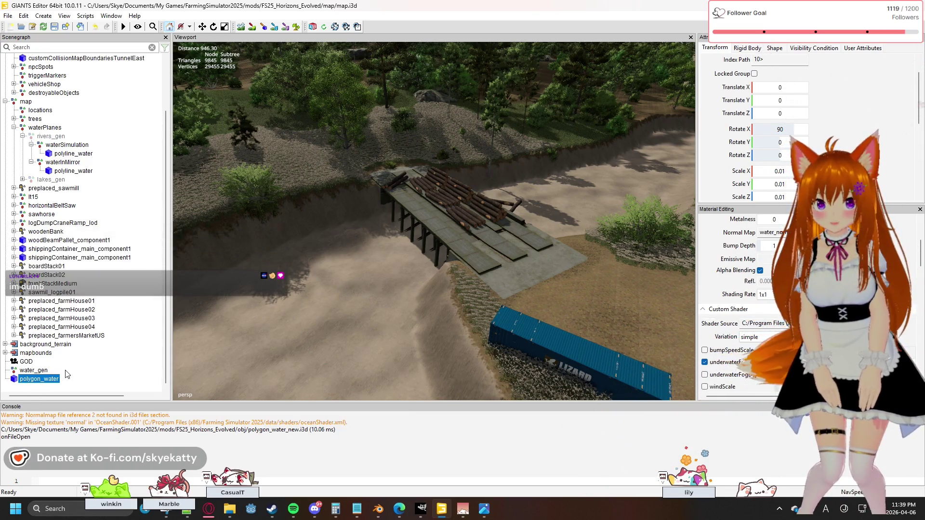
# Turn off Alpha Blending, enable underwaterFogColor and review the shader variations.
pyautogui.click(760, 270)
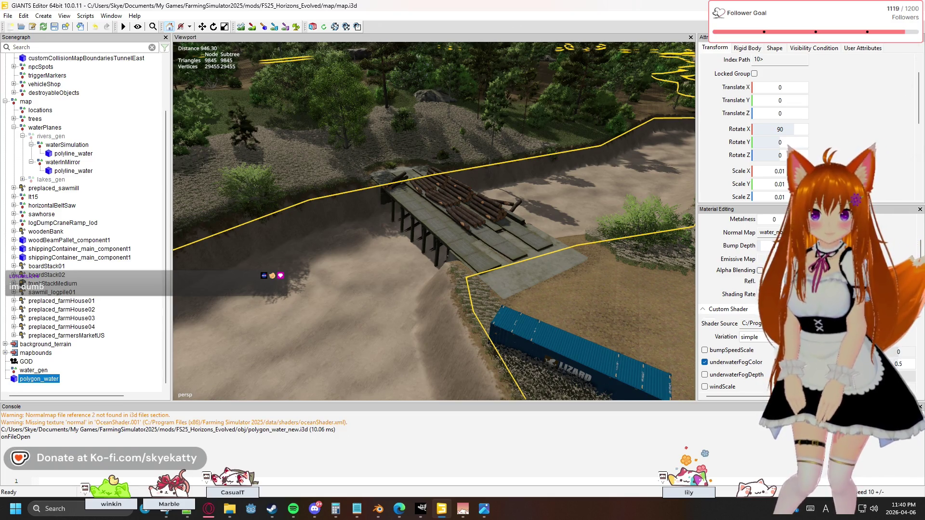
pyautogui.scroll(-2, 765, 275)
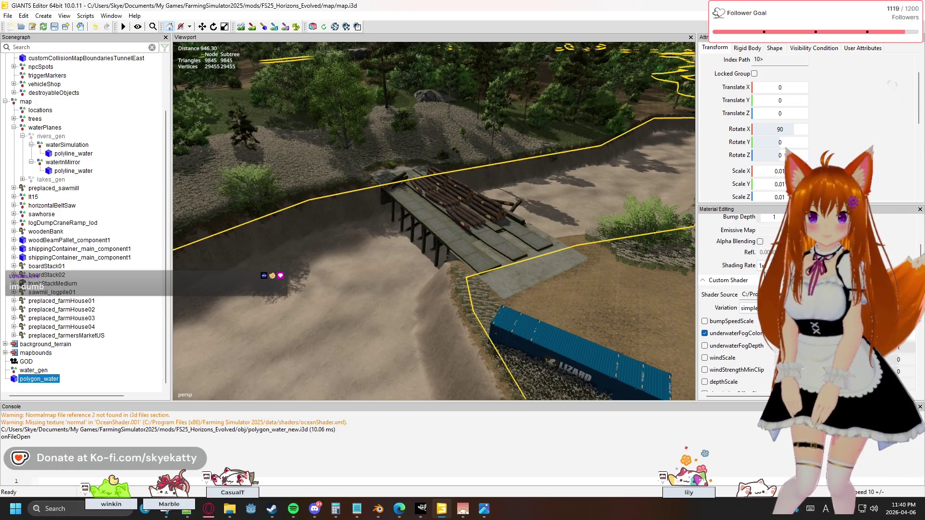
pyautogui.click(705, 334)
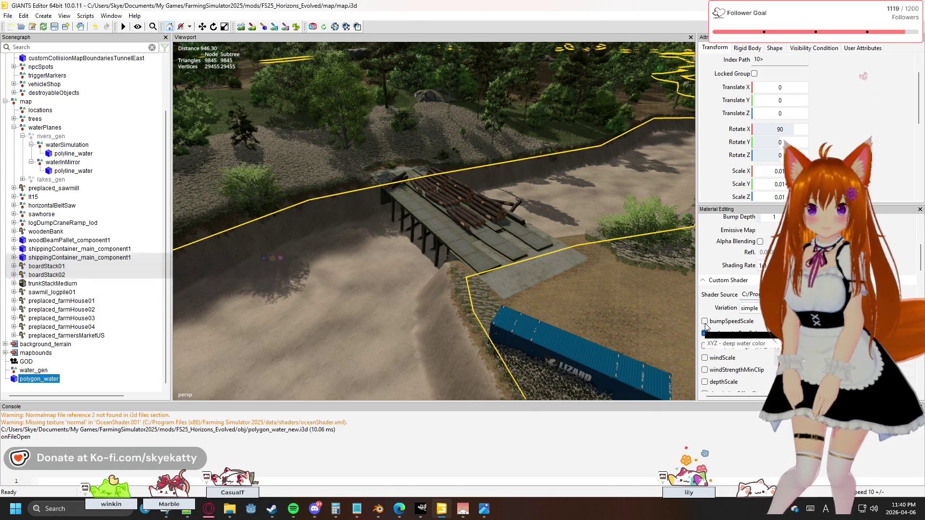
pyautogui.scroll(4, 730, 304)
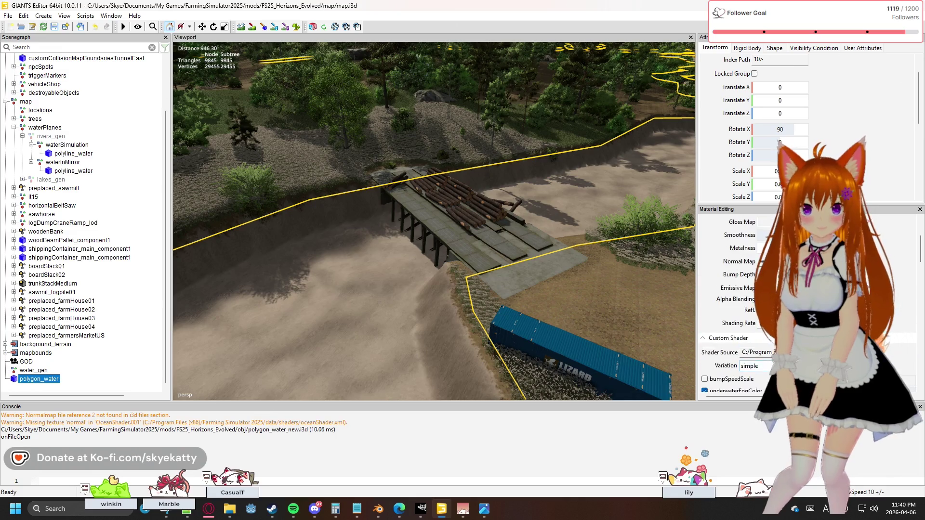
pyautogui.scroll(2, 730, 303)
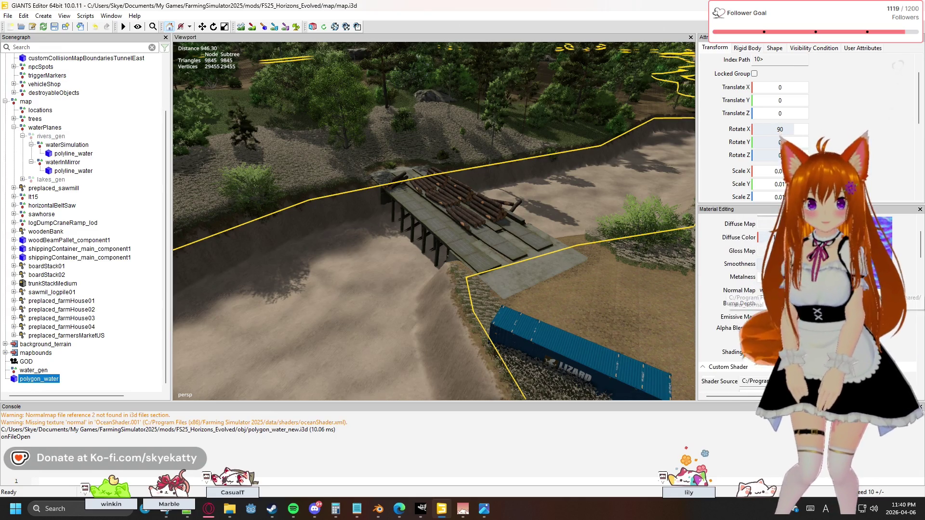
pyautogui.scroll(4, 730, 303)
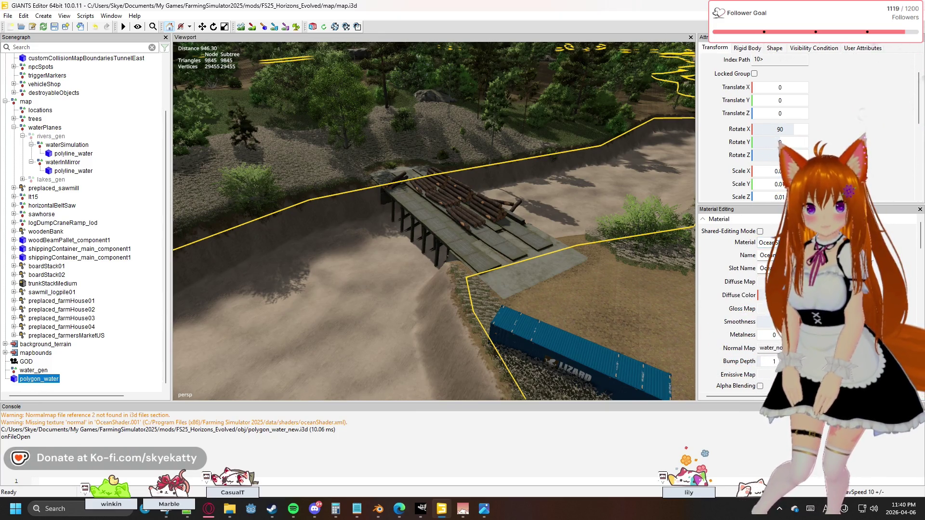
pyautogui.scroll(-2, 795, 303)
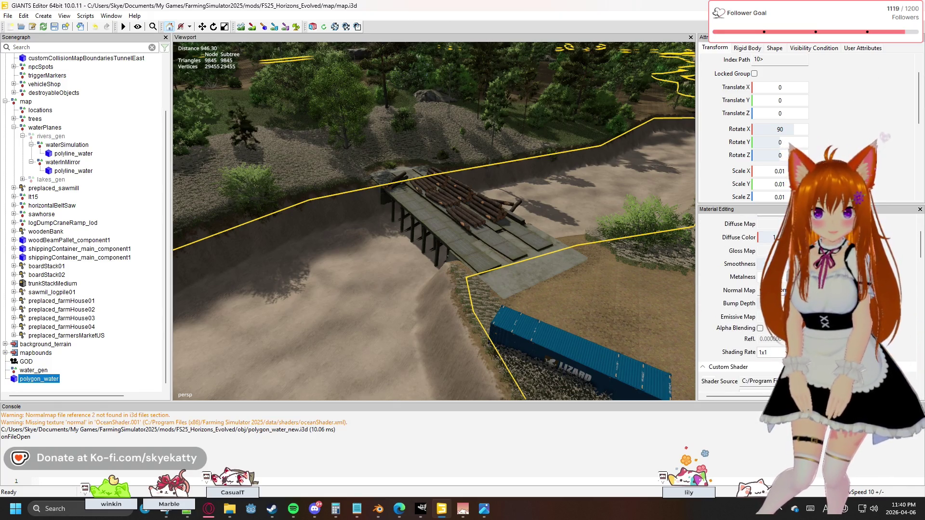
pyautogui.scroll(-2, 795, 304)
pyautogui.scroll(-2, 795, 304)
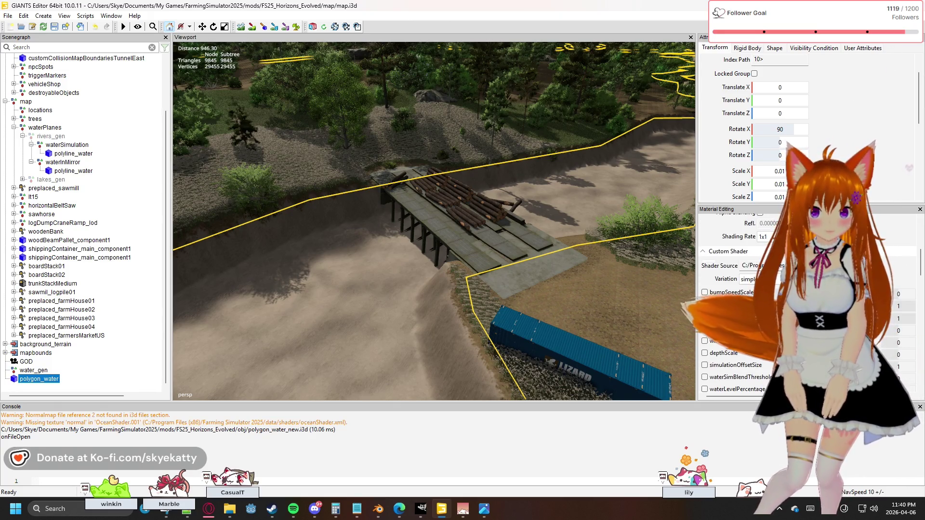
pyautogui.click(759, 279)
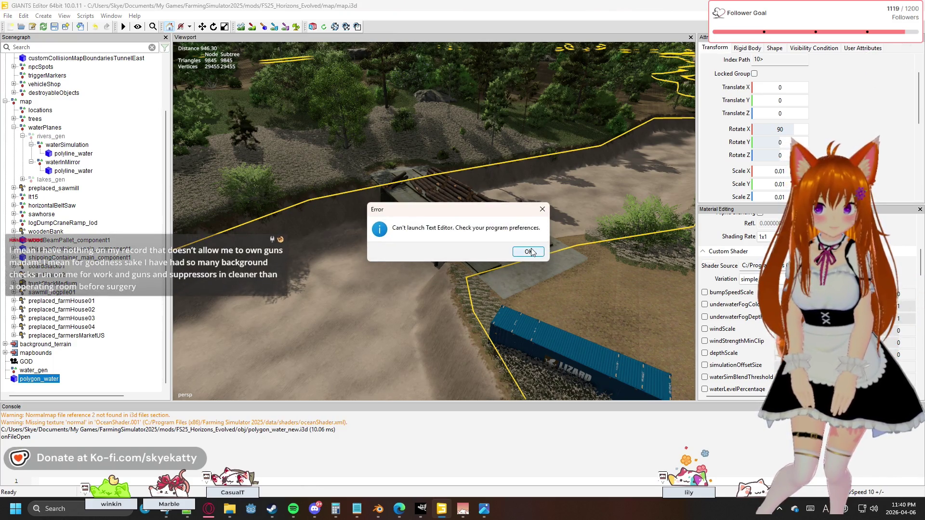
# Dismiss the error and load oceanShader.xml as polygon_water's custom shader.
pyautogui.click(529, 252)
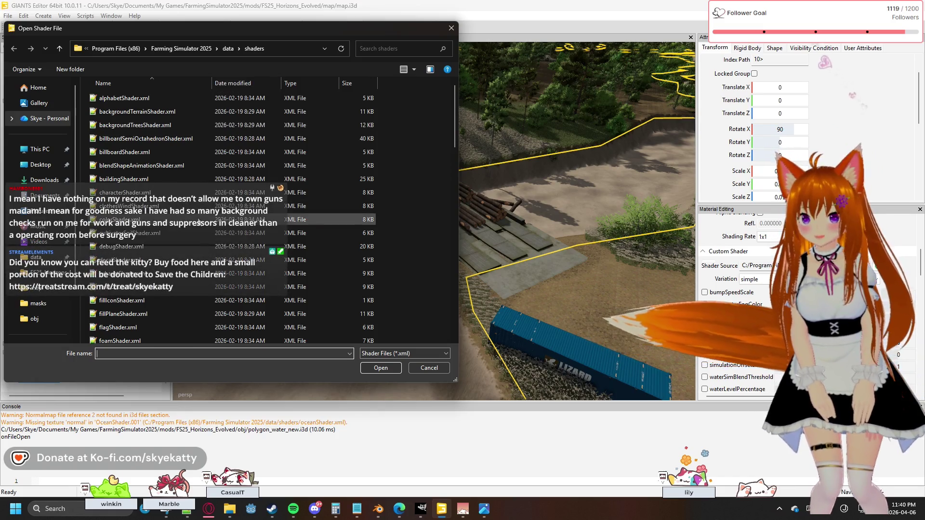
pyautogui.write('oceanShader.xml')
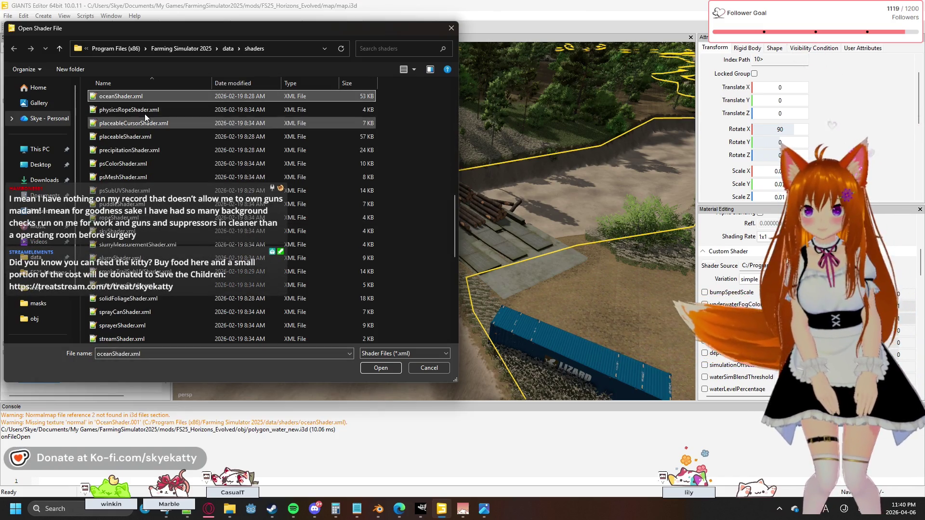
pyautogui.doubleClick(136, 99)
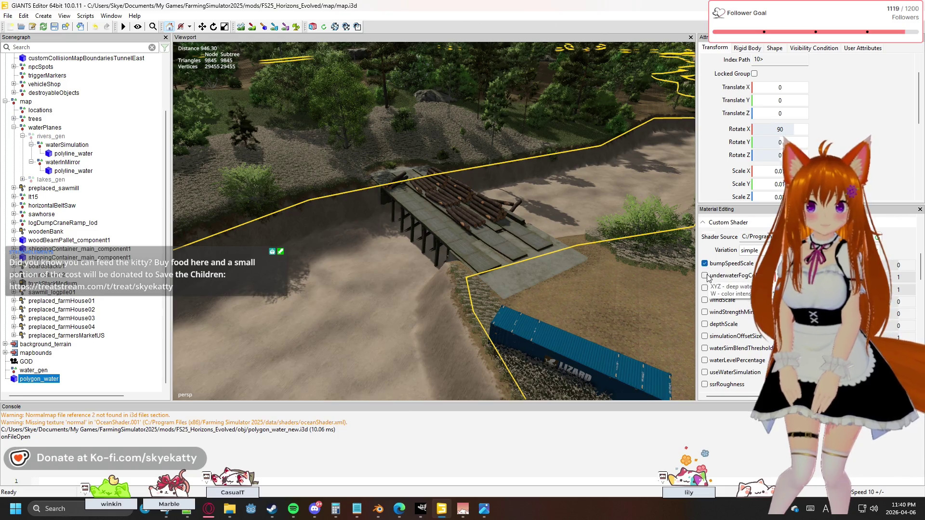
pyautogui.scroll(-3, 740, 312)
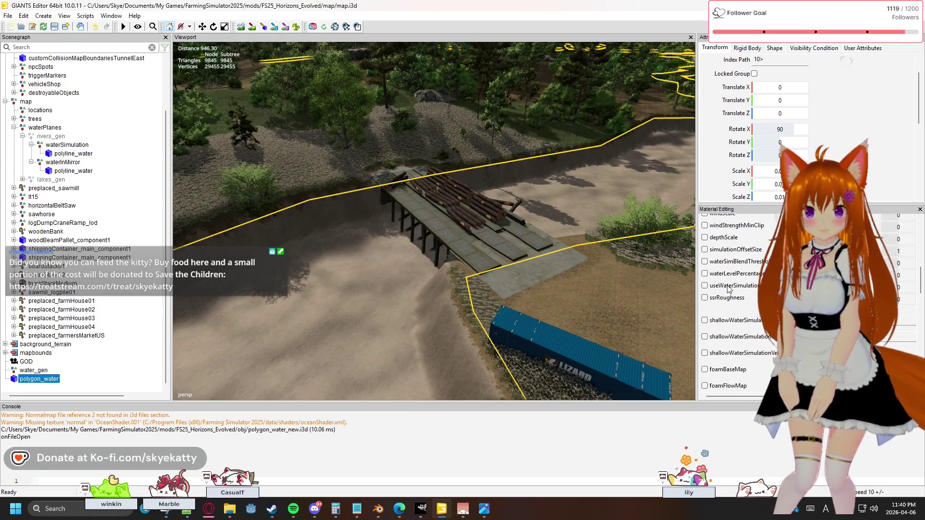
pyautogui.scroll(3, 728, 289)
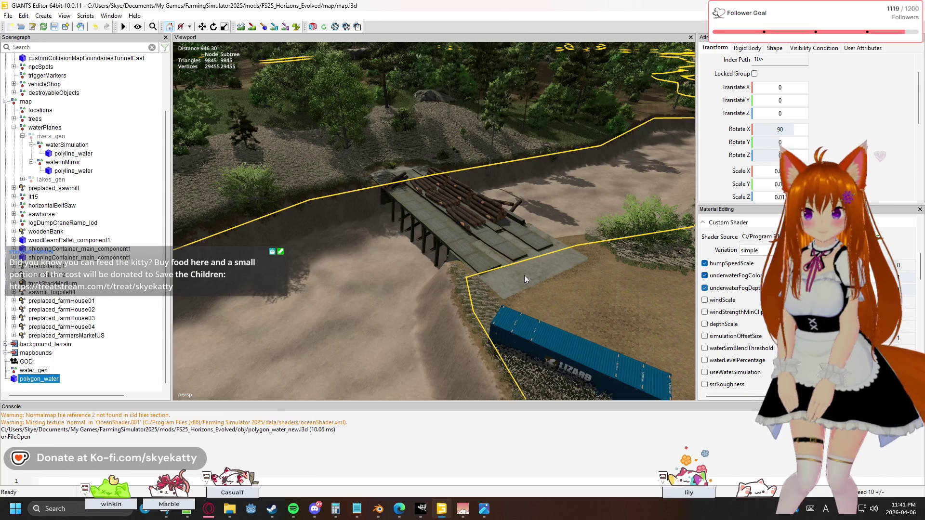
# Move the viewport camera away from the bridge area toward the river.
pyautogui.moveTo(563, 259)
pyautogui.mouseDown(button='middle')
pyautogui.moveTo(335, 311)
pyautogui.moveTo(316, 296)
pyautogui.moveTo(217, 322)
pyautogui.moveTo(230, 239)
pyautogui.moveTo(308, 257)
pyautogui.moveTo(309, 280)
pyautogui.moveTo(319, 222)
pyautogui.moveTo(2, 196)
pyautogui.moveTo(426, 251)
pyautogui.moveTo(264, 260)
pyautogui.moveTo(277, 305)
pyautogui.moveTo(267, 287)
pyautogui.moveTo(288, 284)
pyautogui.moveTo(410, 438)
pyautogui.mouseUp(button='middle')
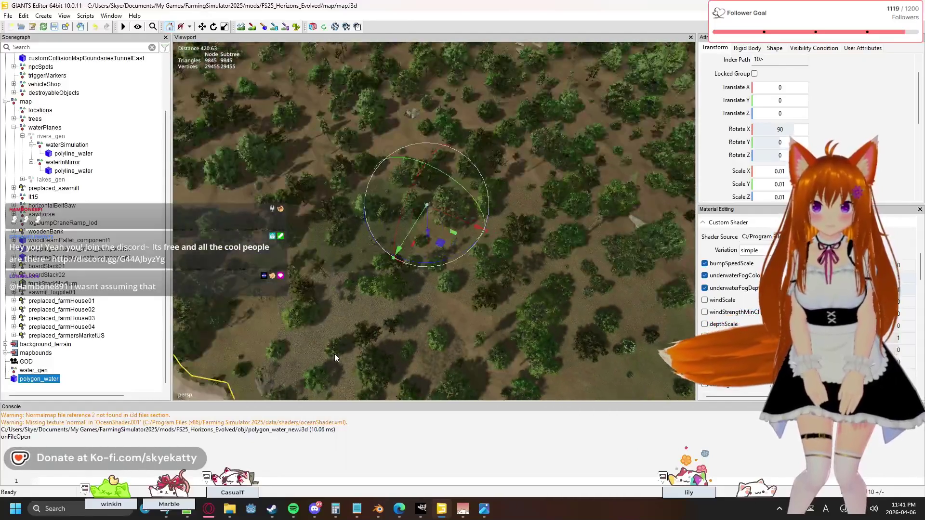
# Fly the camera along the dry riverbed to inspect the polygon_water outline.
pyautogui.moveTo(335, 354)
pyautogui.mouseDown(button='middle')
pyautogui.moveTo(288, 336)
pyautogui.moveTo(152, 355)
pyautogui.moveTo(304, 385)
pyautogui.moveTo(482, 355)
pyautogui.moveTo(286, 364)
pyautogui.moveTo(306, 382)
pyautogui.moveTo(401, 383)
pyautogui.moveTo(6, 222)
pyautogui.moveTo(240, 213)
pyautogui.moveTo(205, 248)
pyautogui.moveTo(160, 260)
pyautogui.moveTo(210, 258)
pyautogui.moveTo(294, 219)
pyautogui.moveTo(272, 323)
pyautogui.moveTo(330, 347)
pyautogui.moveTo(279, 342)
pyautogui.moveTo(325, 352)
pyautogui.moveTo(326, 365)
pyautogui.moveTo(335, 323)
pyautogui.mouseUp(button='middle')
pyautogui.scroll(5, 401, 380)
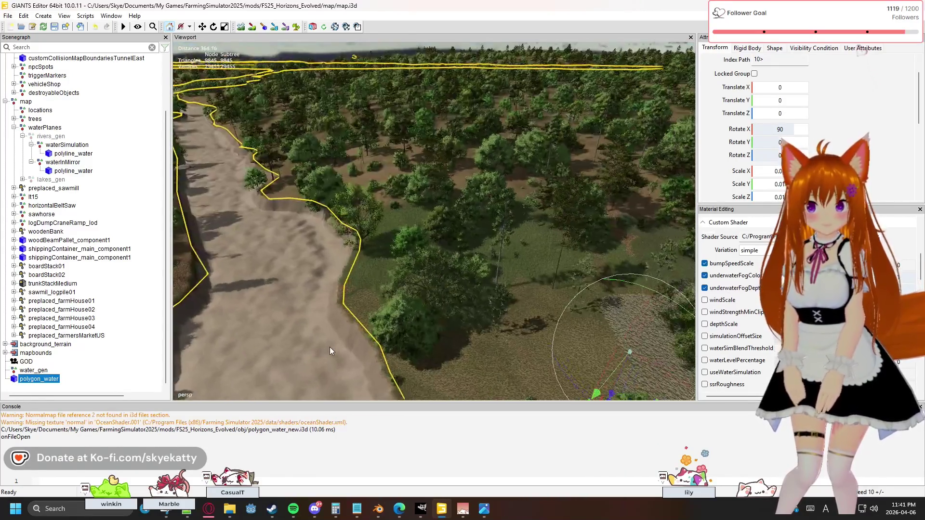
pyautogui.press('w')
pyautogui.press('w')
pyautogui.press('w')
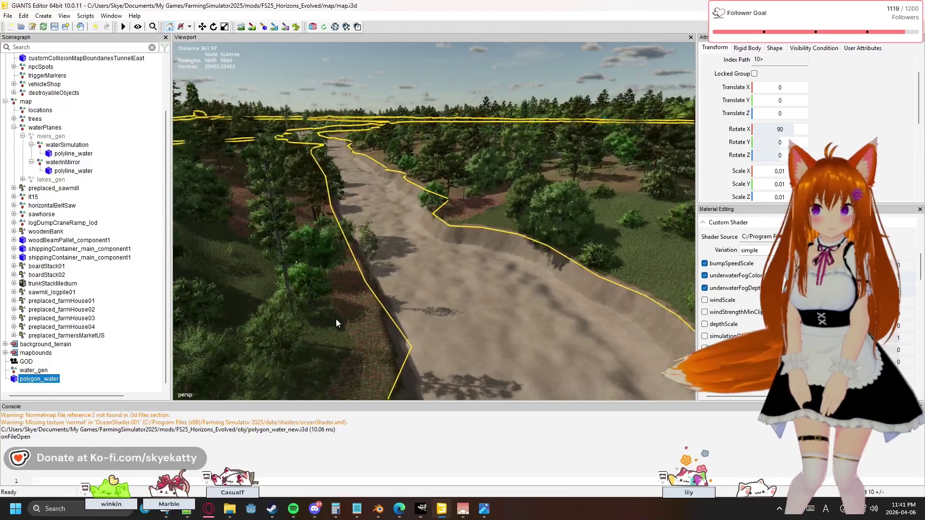
pyautogui.press('w')
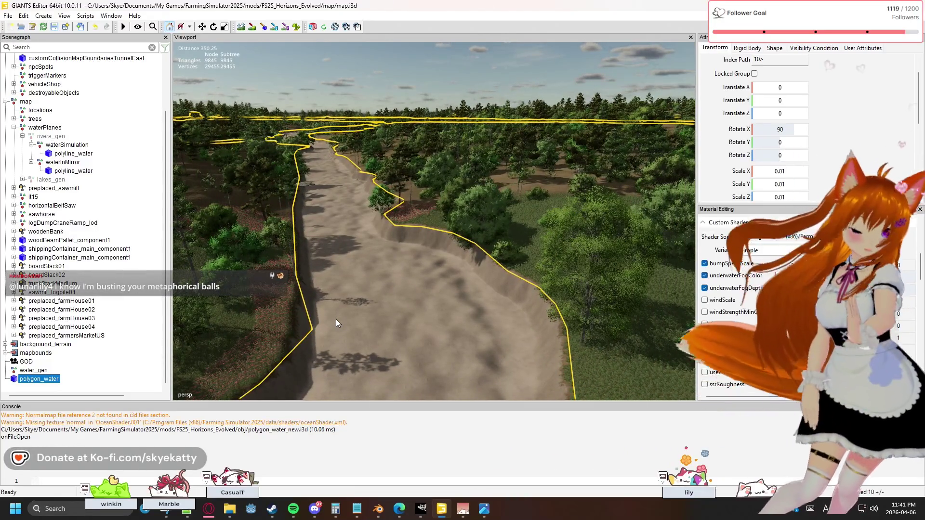
pyautogui.press('w')
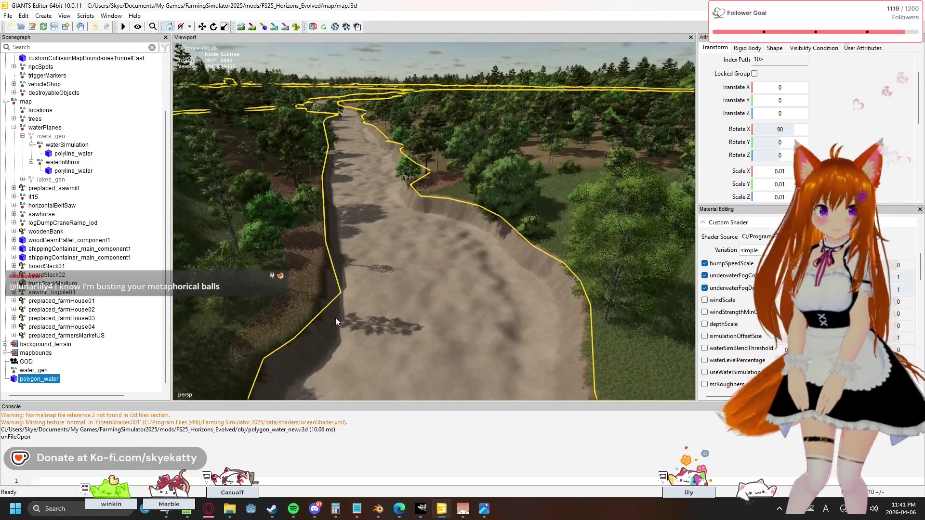
pyautogui.press('s')
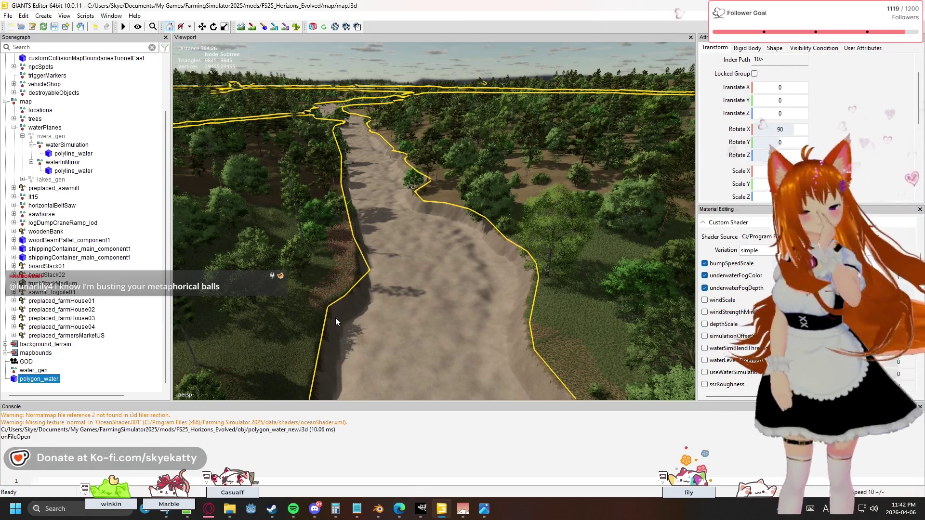
# Inspect the polyline_water nodes, restore their visibility and expand lakes_gen's waterMirror.
pyautogui.click(72, 170)
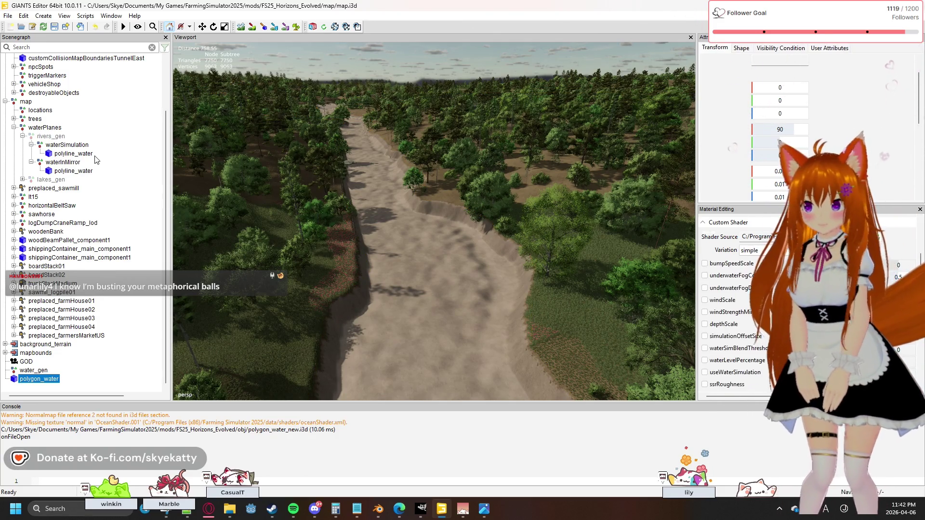
pyautogui.click(85, 154)
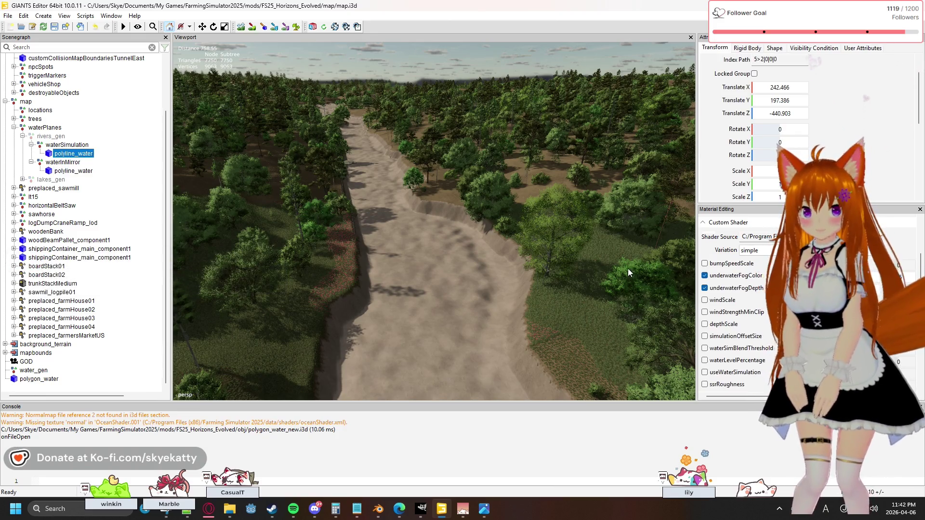
pyautogui.scroll(2, 730, 281)
pyautogui.scroll(2, 728, 265)
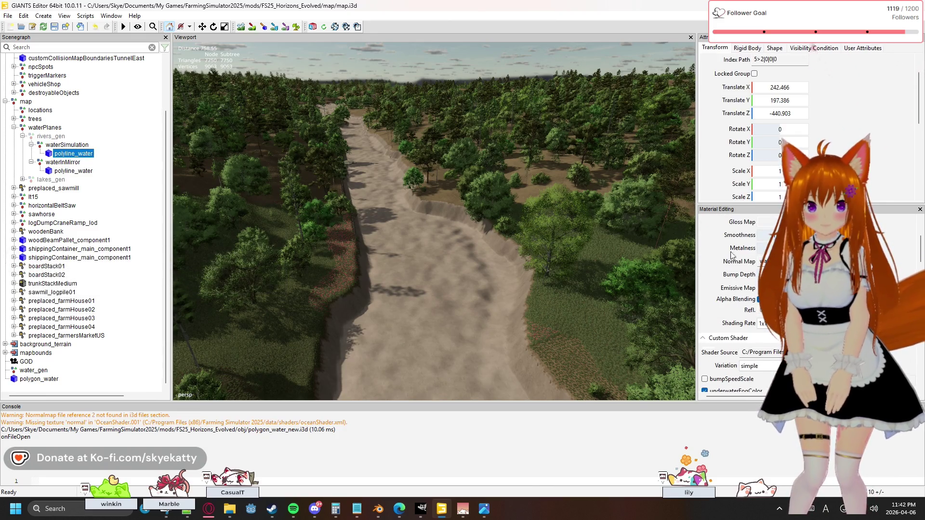
pyautogui.scroll(-5, 754, 149)
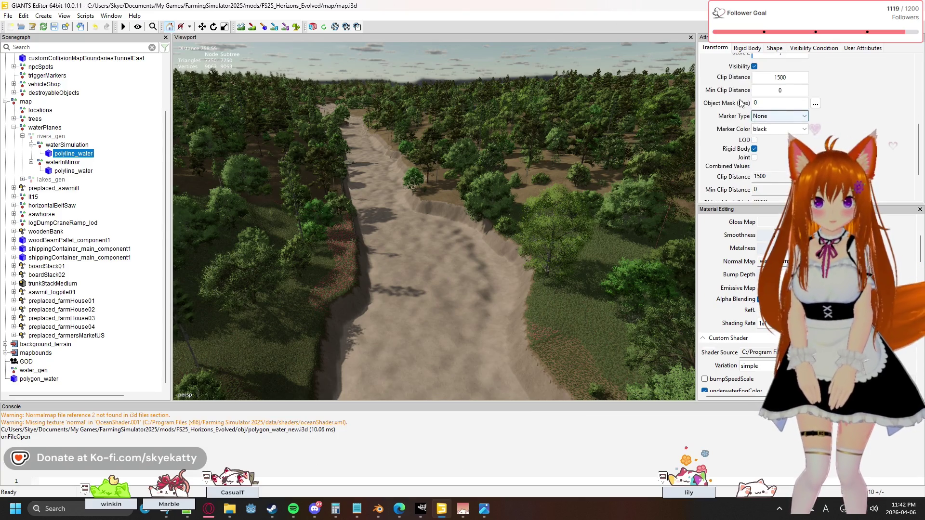
pyautogui.scroll(2, 754, 109)
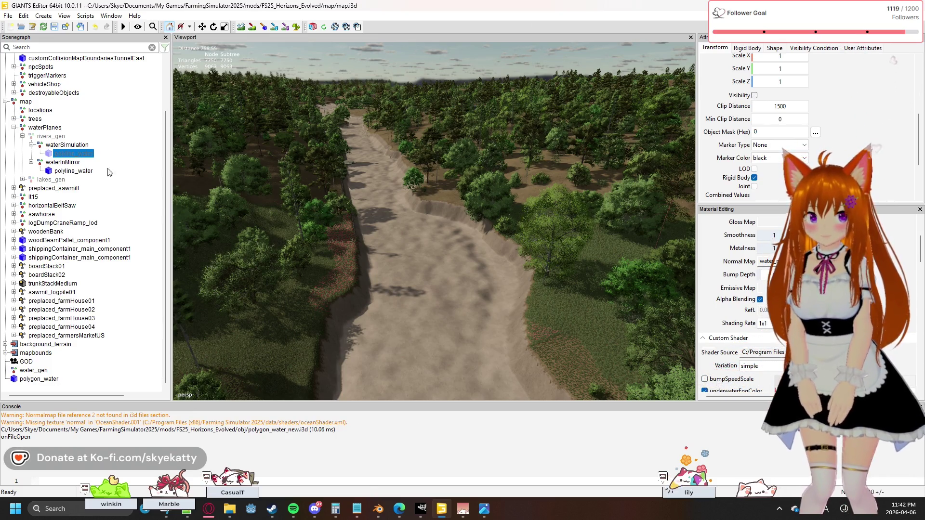
pyautogui.click(754, 98)
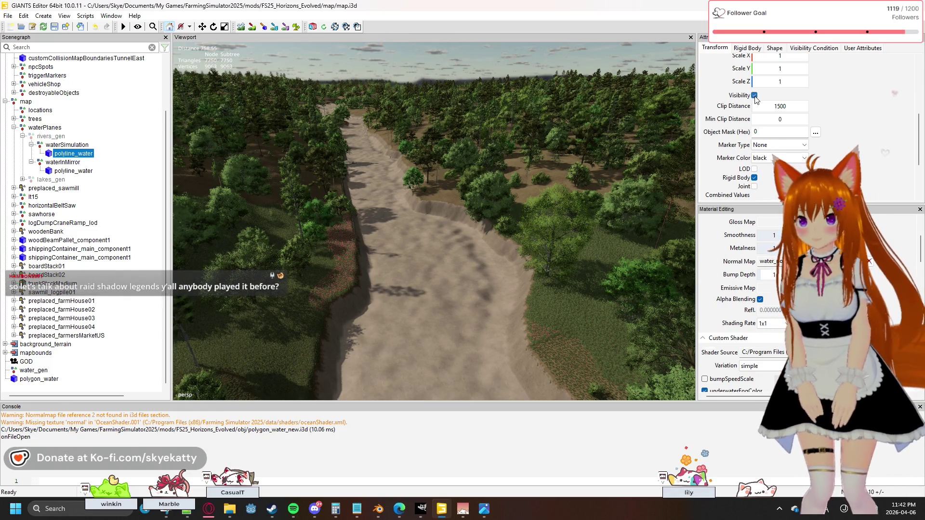
pyautogui.click(23, 179)
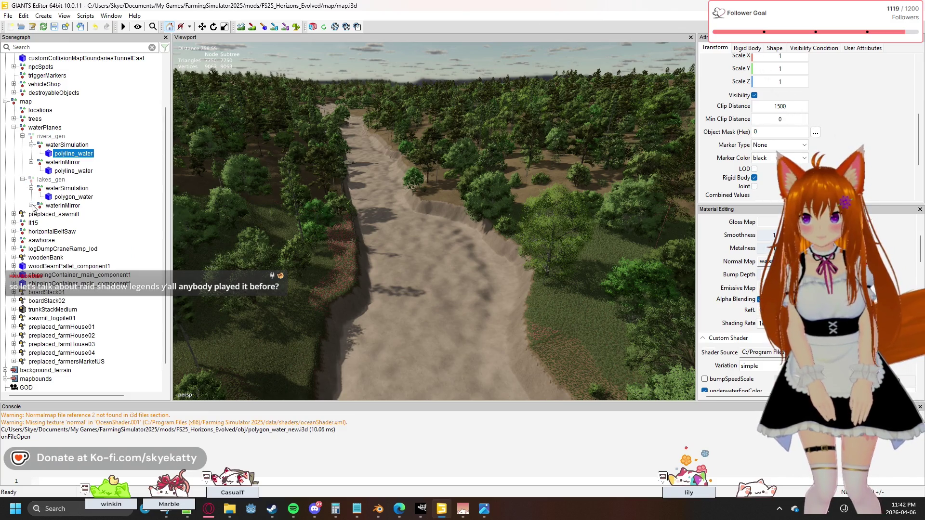
pyautogui.click(31, 206)
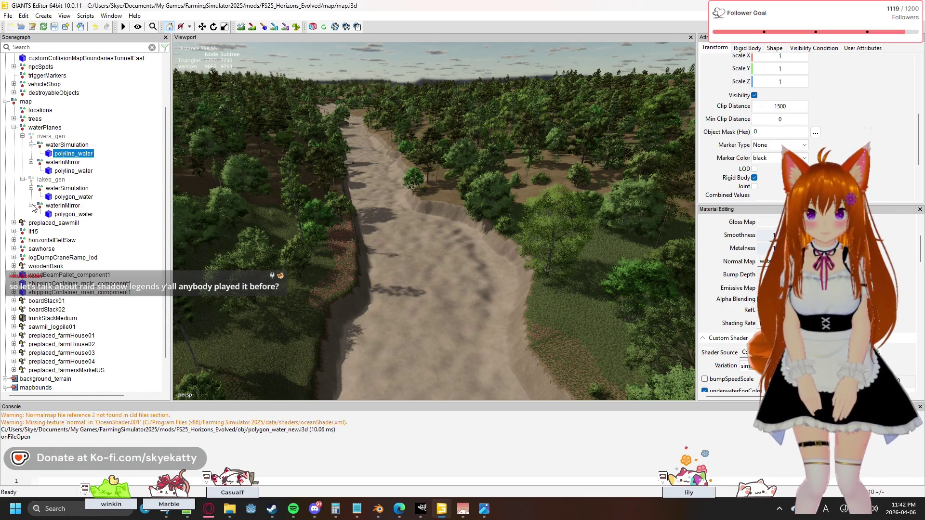
pyautogui.scroll(-1, 31, 385)
pyautogui.scroll(-1, 30, 384)
# Toggle polygon_water to check its extent, then make the hidden water groups under waterPlanes visible.
pyautogui.click(29, 380)
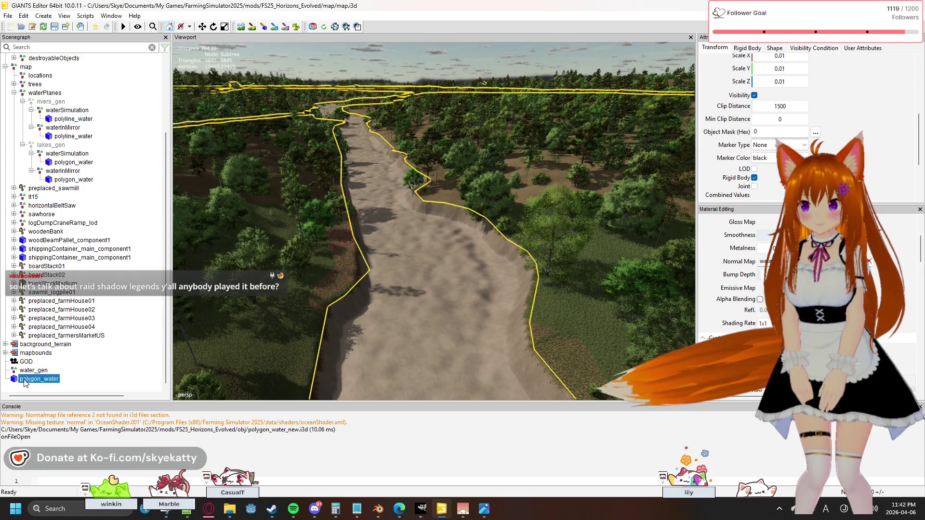
pyautogui.click(753, 95)
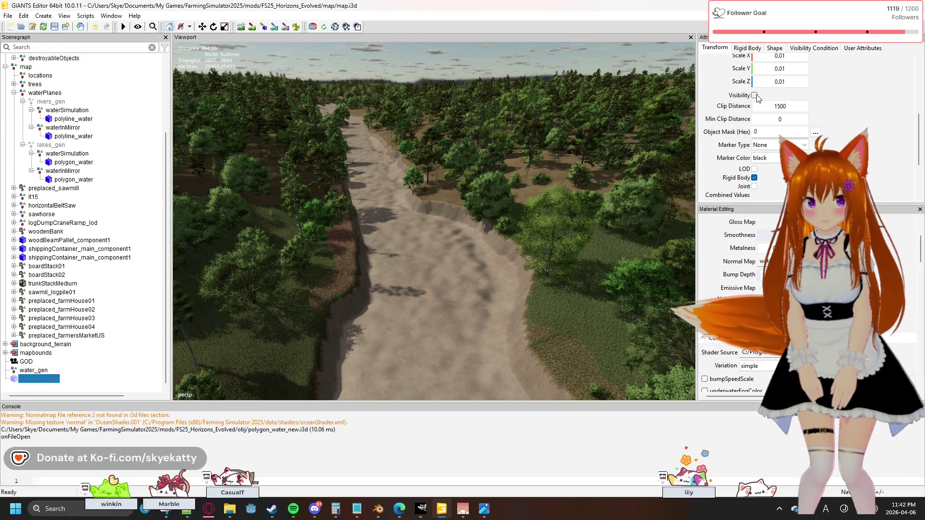
pyautogui.click(754, 95)
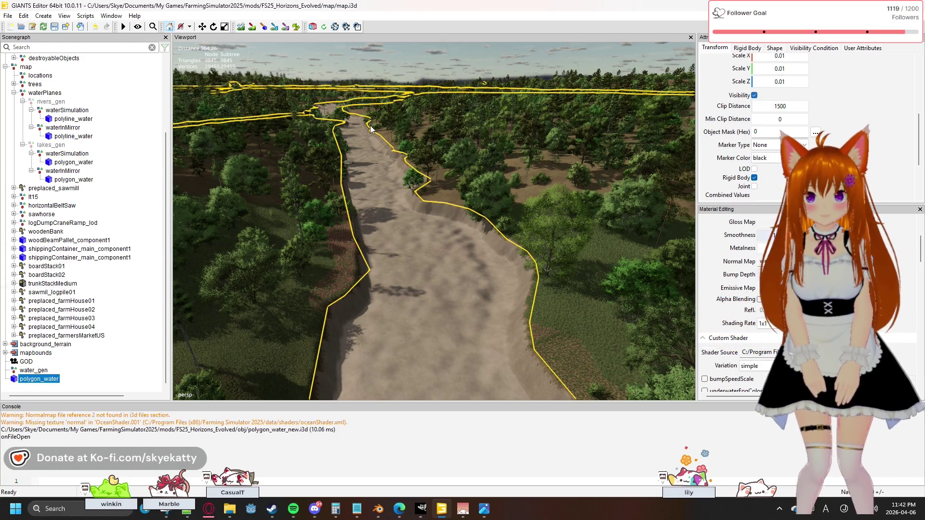
pyautogui.click(66, 118)
pyautogui.click(65, 111)
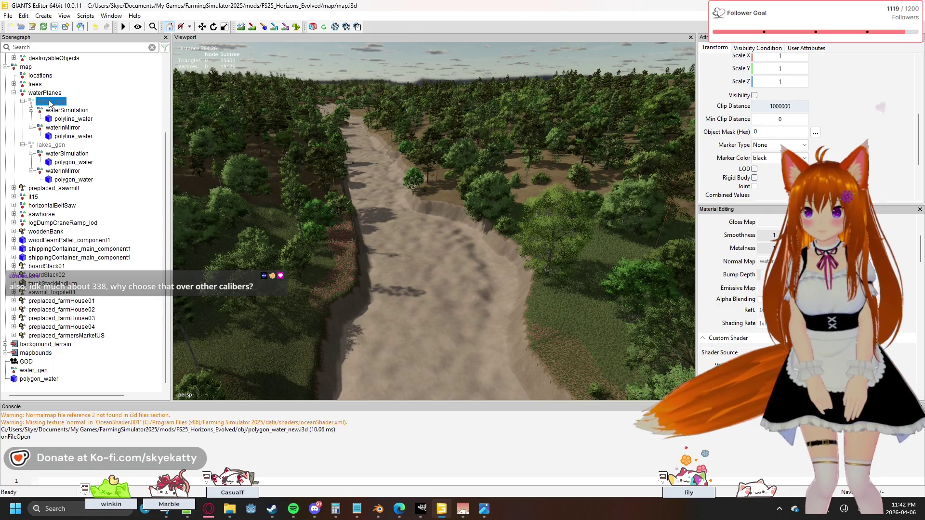
pyautogui.click(51, 145)
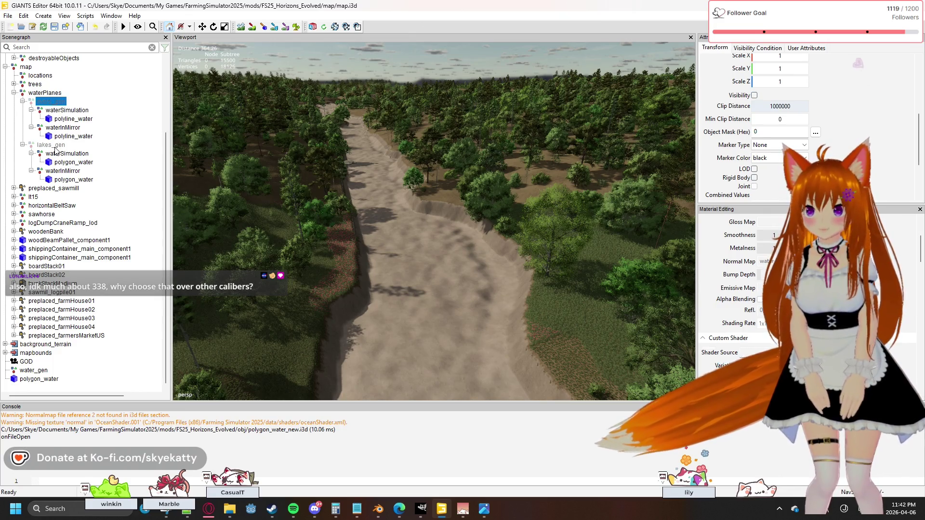
pyautogui.click(754, 96)
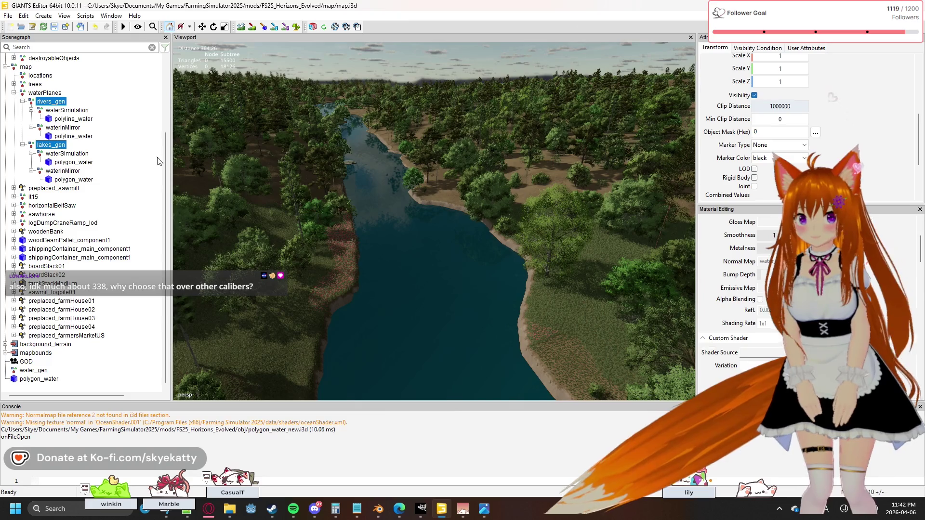
# Place the root polygon_water mesh inside the water_gen group.
pyautogui.click(36, 380)
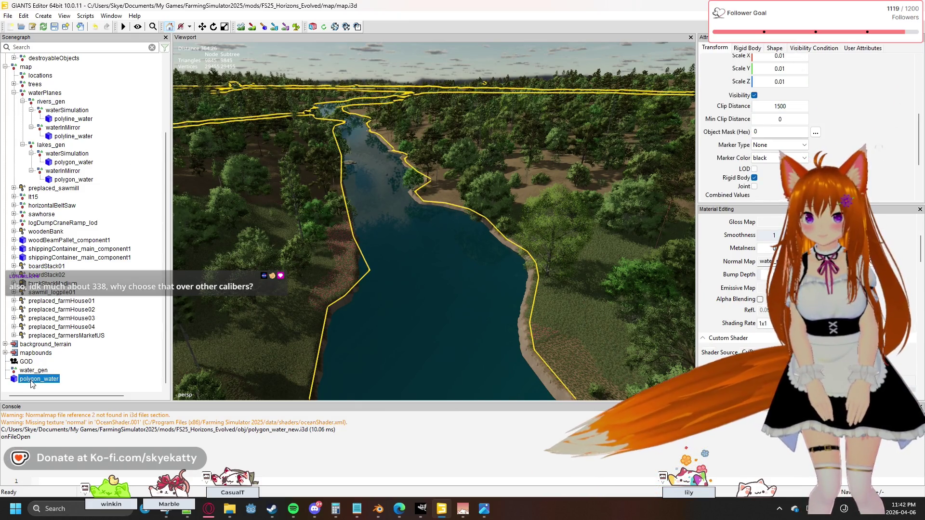
pyautogui.click(36, 372)
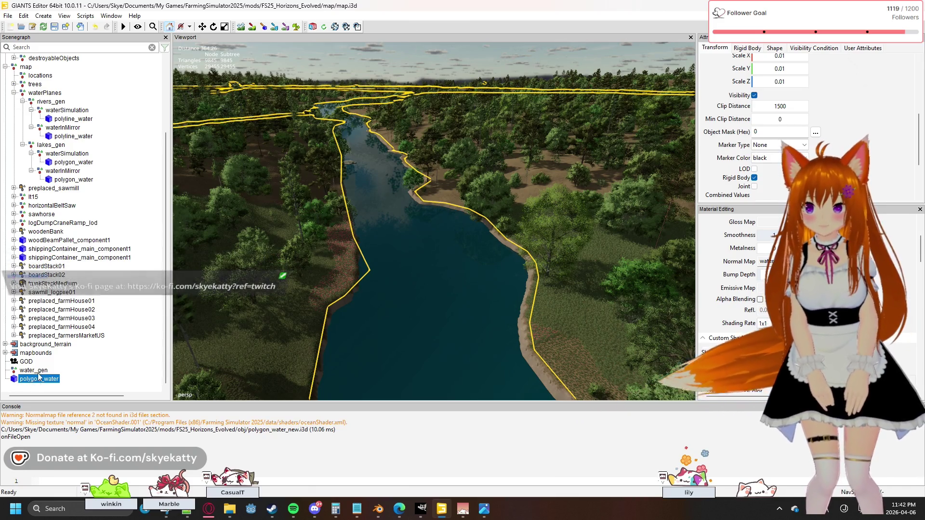
pyautogui.moveTo(38, 378); pyautogui.dragTo(42, 376)
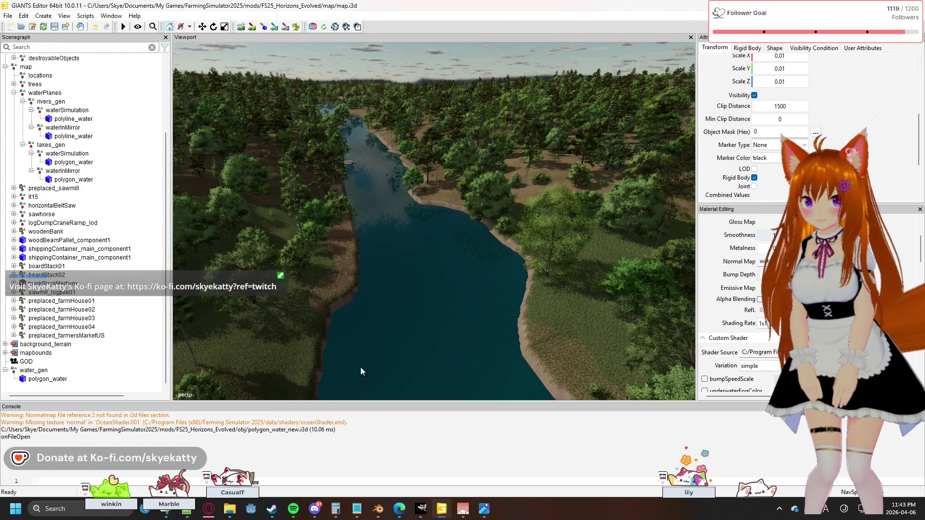
# Collapse rivers_gen and lakes_gen, then move water_gen under waterPlanes.
pyautogui.click(50, 103)
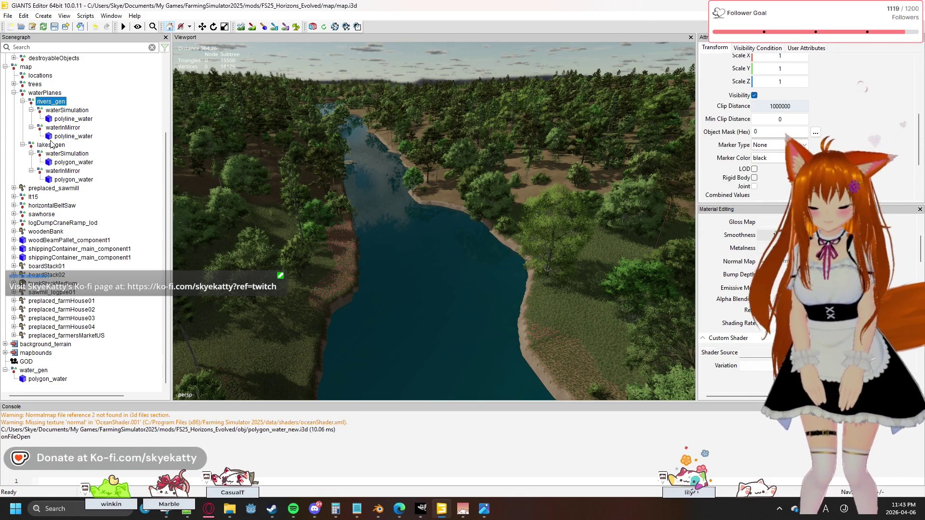
pyautogui.click(29, 102)
pyautogui.click(23, 145)
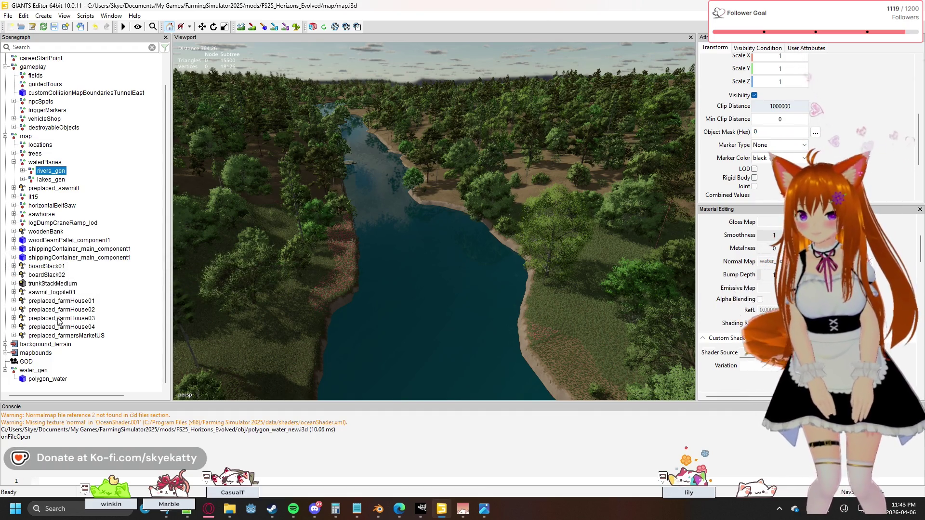
pyautogui.click(34, 370)
pyautogui.click(45, 162)
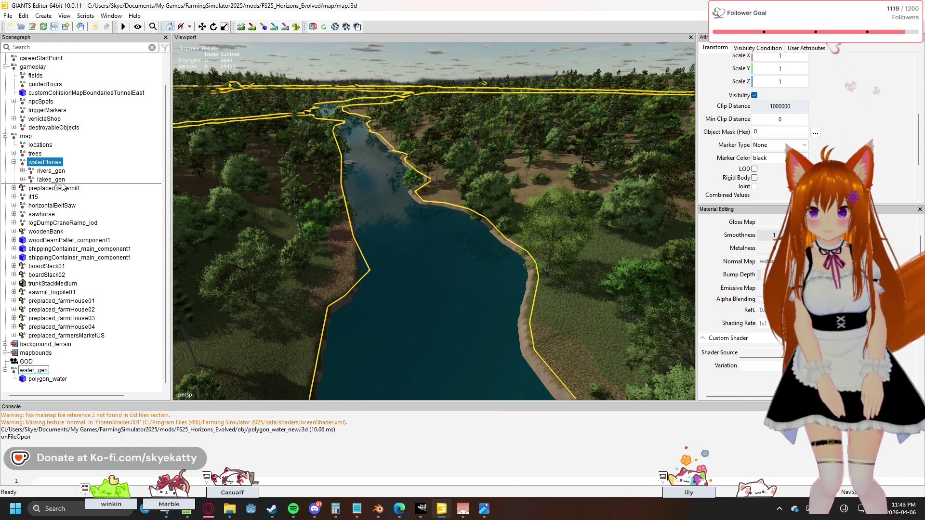
pyautogui.moveTo(33, 370); pyautogui.dragTo(45, 162)
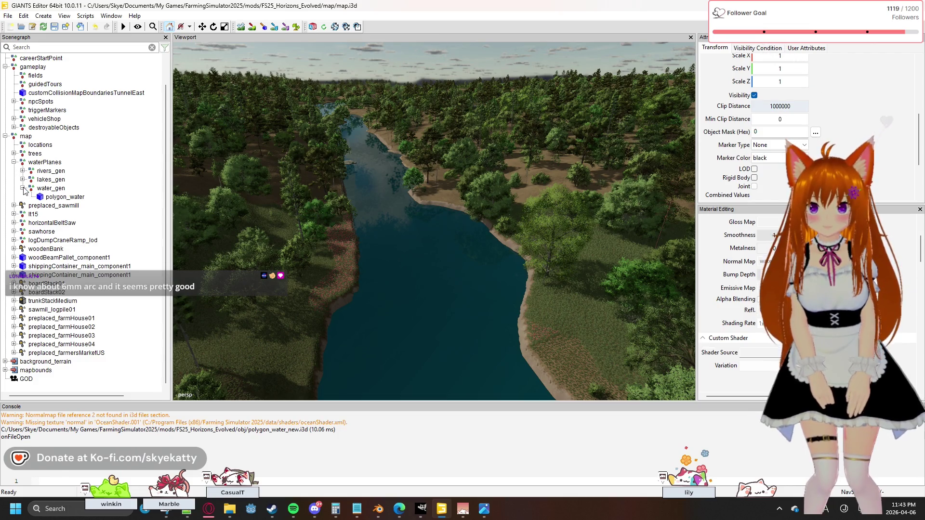
# Hide and re-show rivers_gen to compare the river water rendering.
pyautogui.click(52, 171)
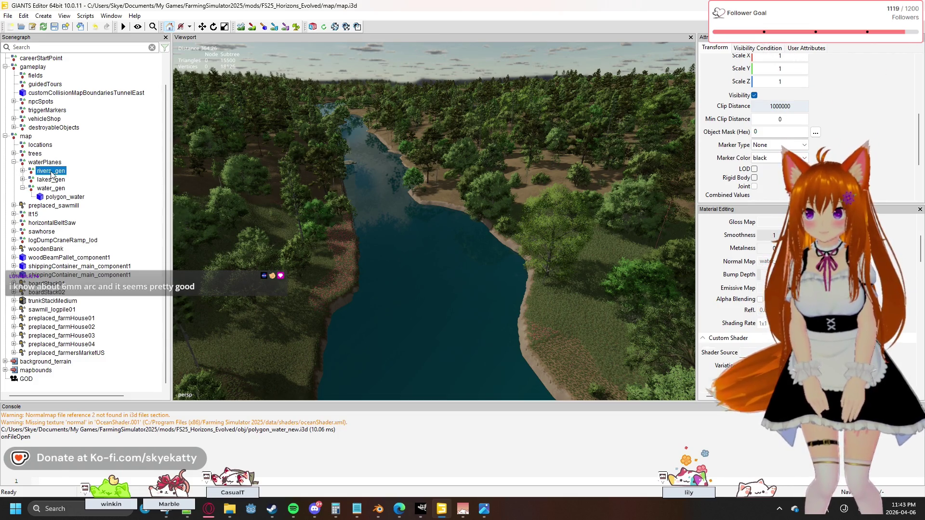
pyautogui.rightClick(56, 174)
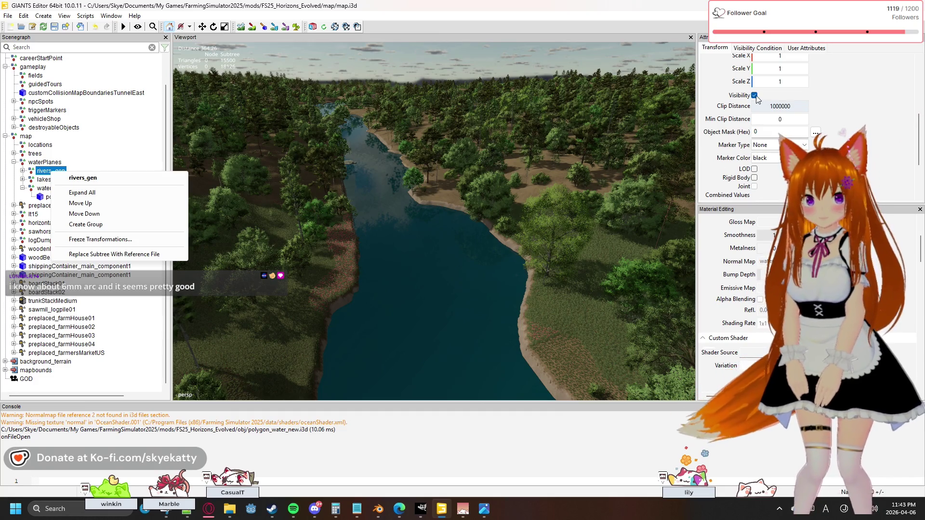
pyautogui.click(755, 96)
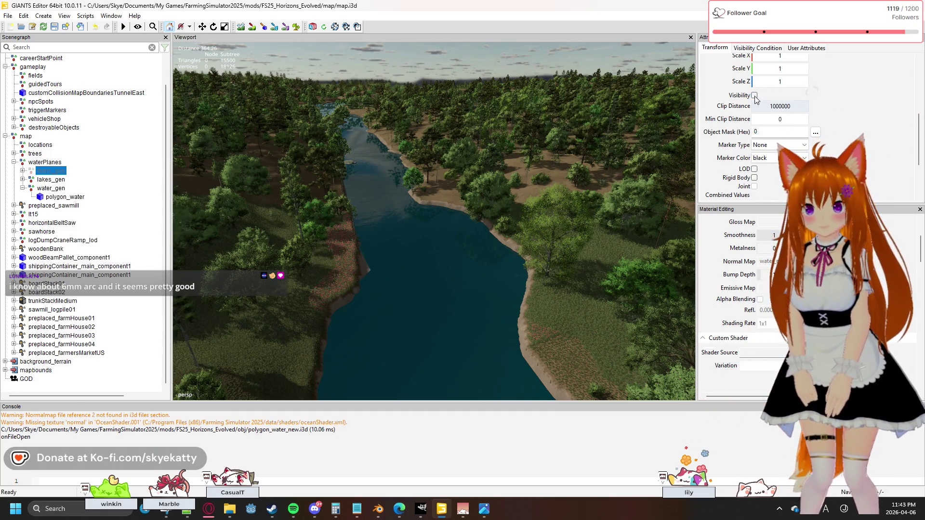
pyautogui.click(754, 96)
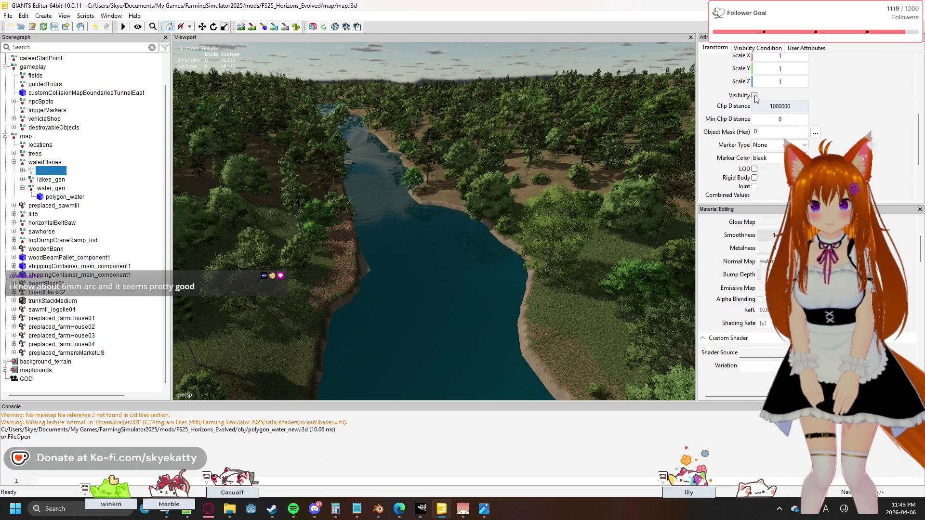
pyautogui.click(754, 96)
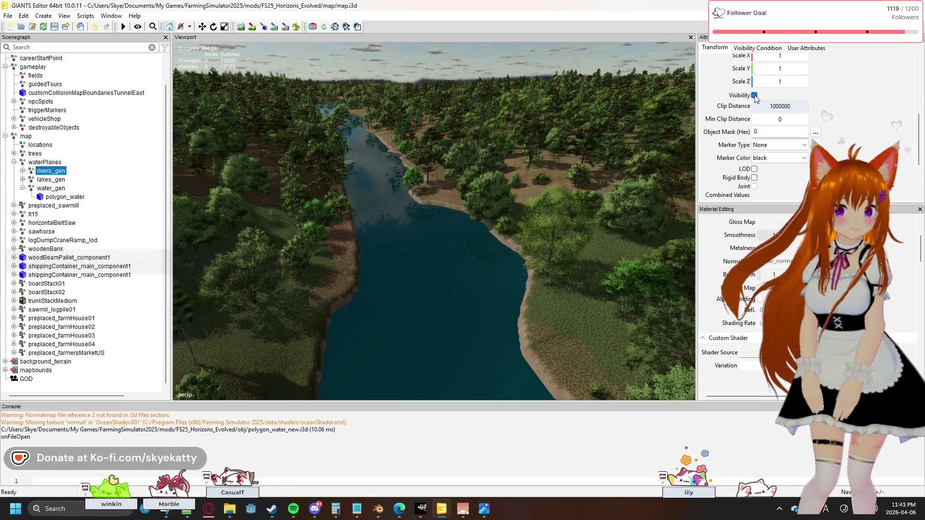
# Select the river polygon_water, then check the lake's waterSimulation water mesh for reference.
pyautogui.click(63, 198)
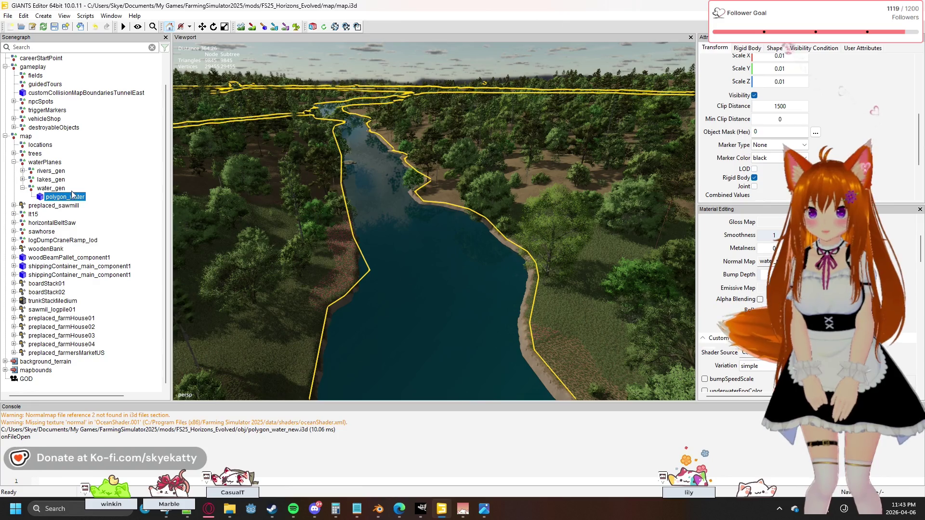
pyautogui.moveTo(331, 184)
pyautogui.mouseDown(button='right')
pyautogui.moveTo(269, 230)
pyautogui.moveTo(198, 210)
pyautogui.mouseUp(button='right')
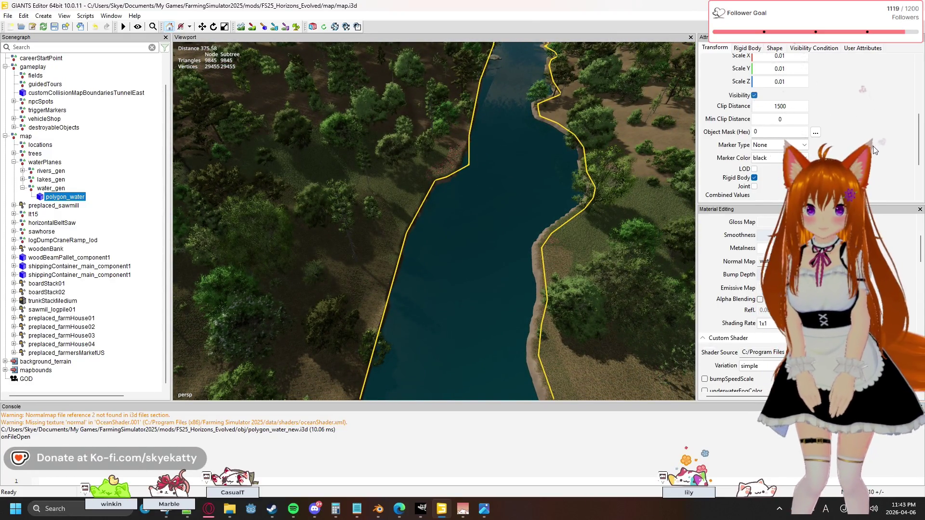
pyautogui.scroll(-2, 873, 146)
pyautogui.scroll(2, 873, 146)
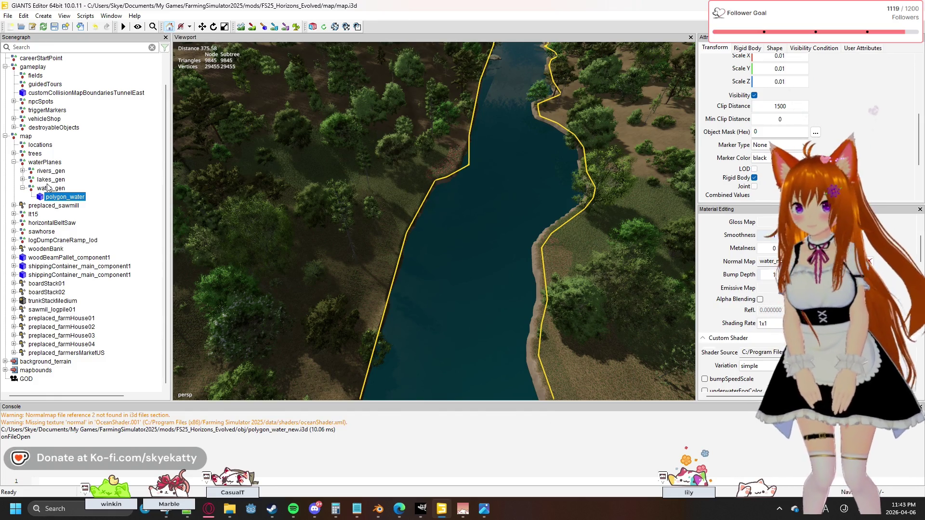
pyautogui.click(22, 179)
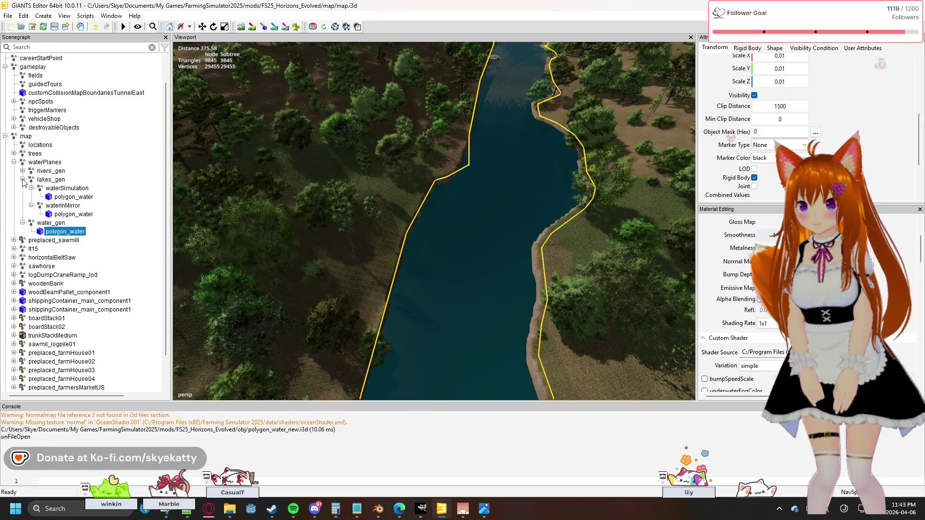
pyautogui.click(56, 199)
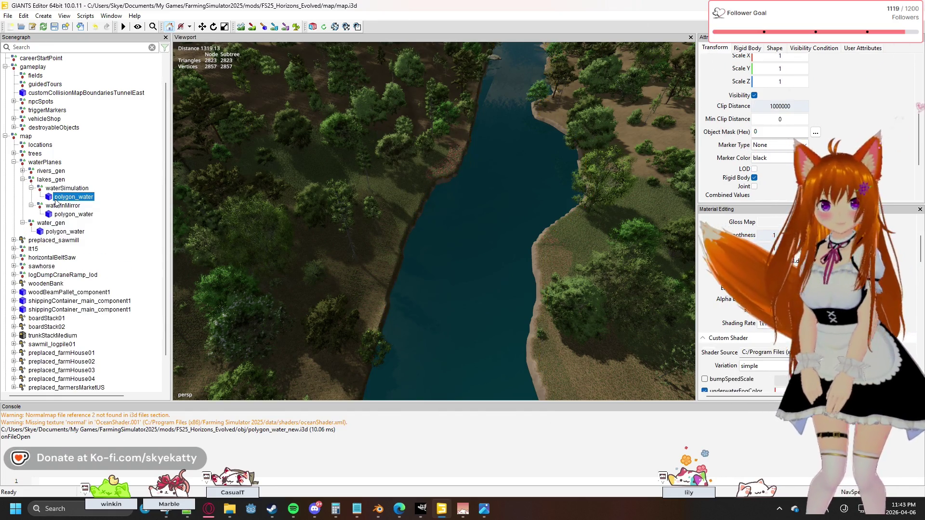
# Set the river polygon_water's clip distance to 1000000.
pyautogui.click(65, 232)
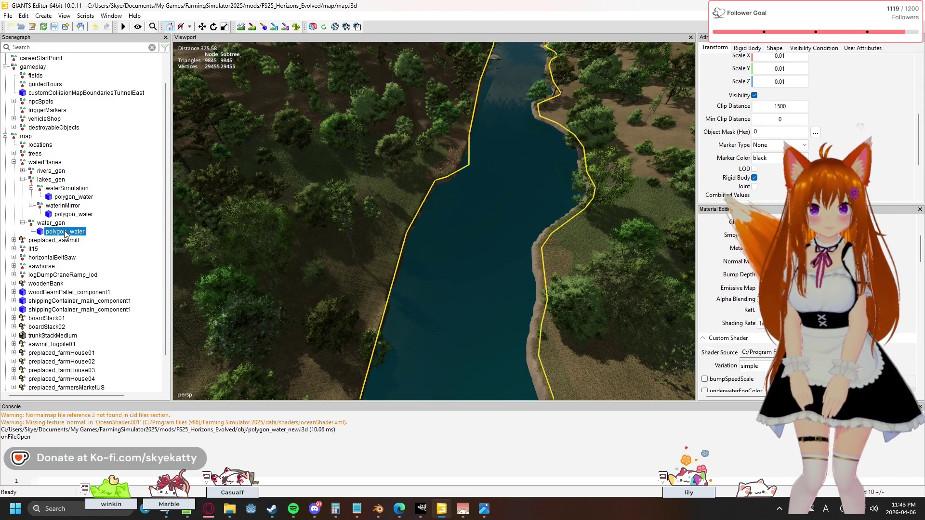
pyautogui.doubleClick(792, 109)
pyautogui.write('1000')
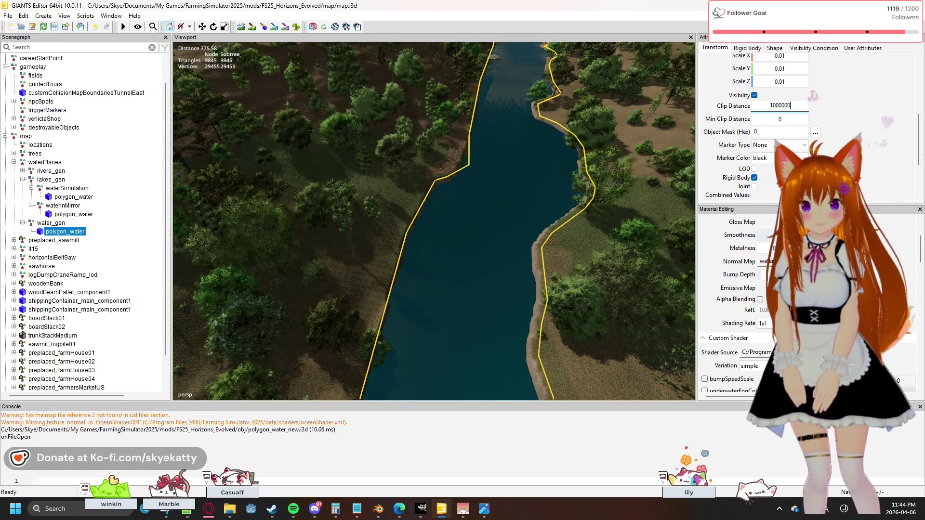
pyautogui.write('000')
pyautogui.press('Return')
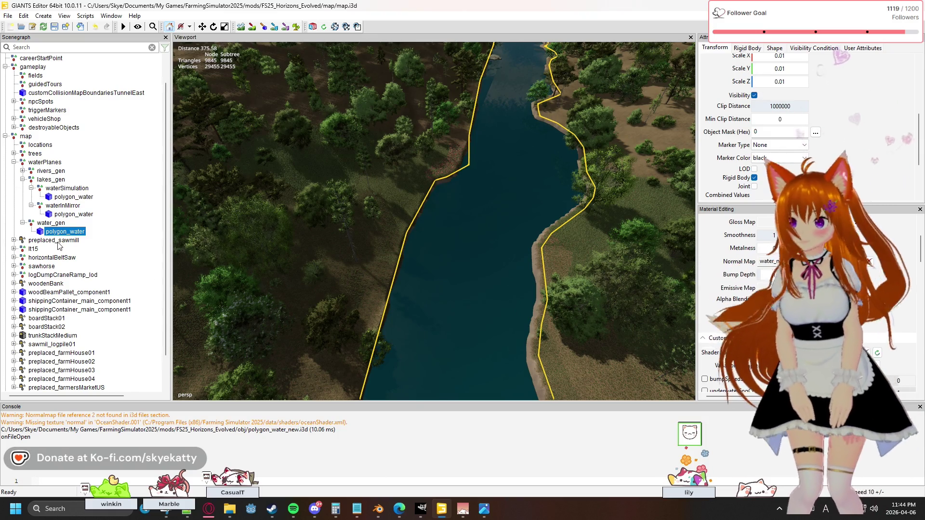
# Compare the lake polygon_water nodes, then hide the lakes_gen group.
pyautogui.click(72, 216)
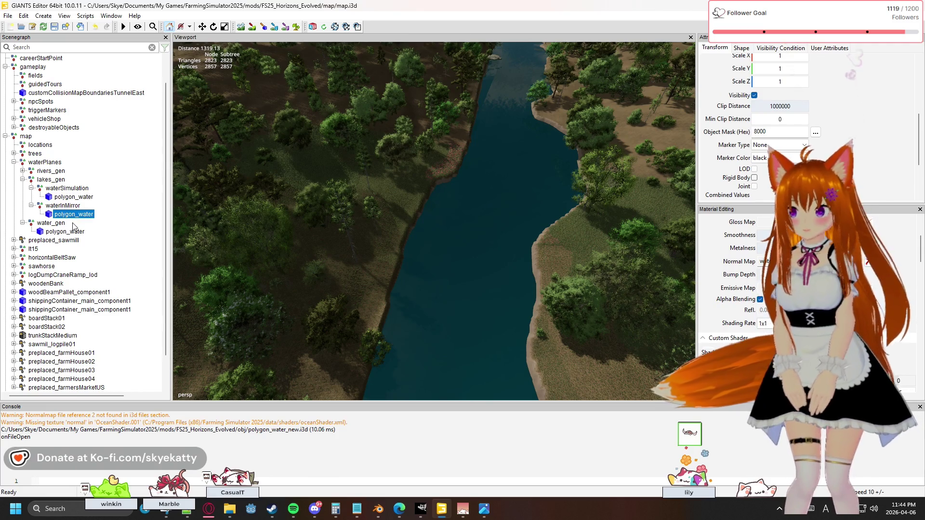
pyautogui.click(76, 197)
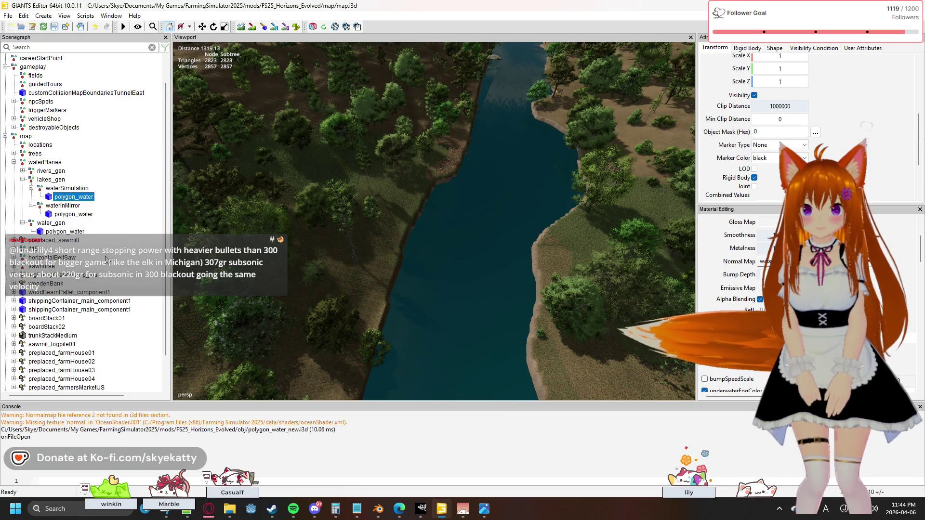
pyautogui.click(40, 181)
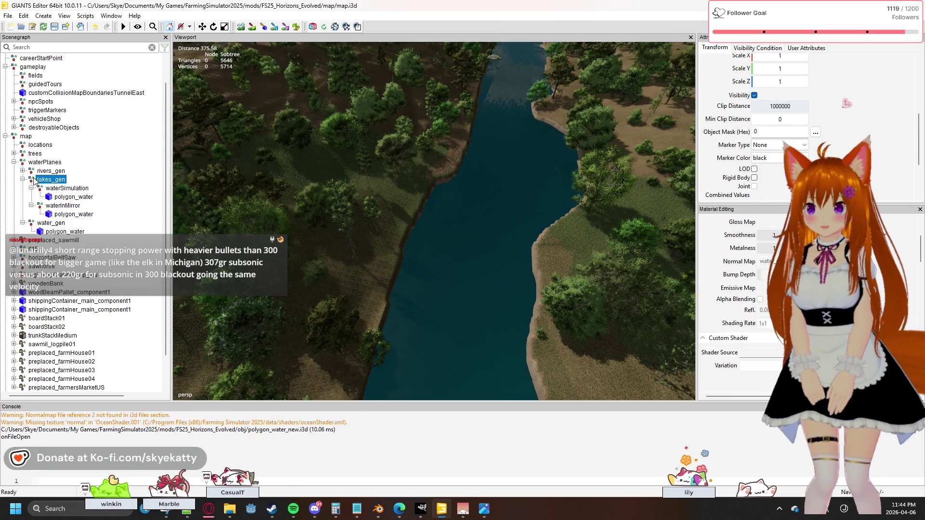
pyautogui.click(754, 96)
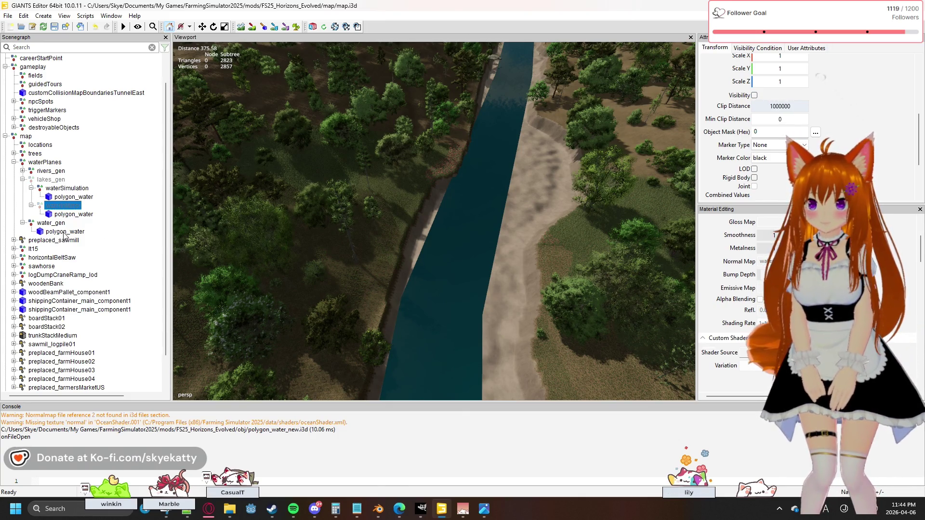
pyautogui.press('Down')
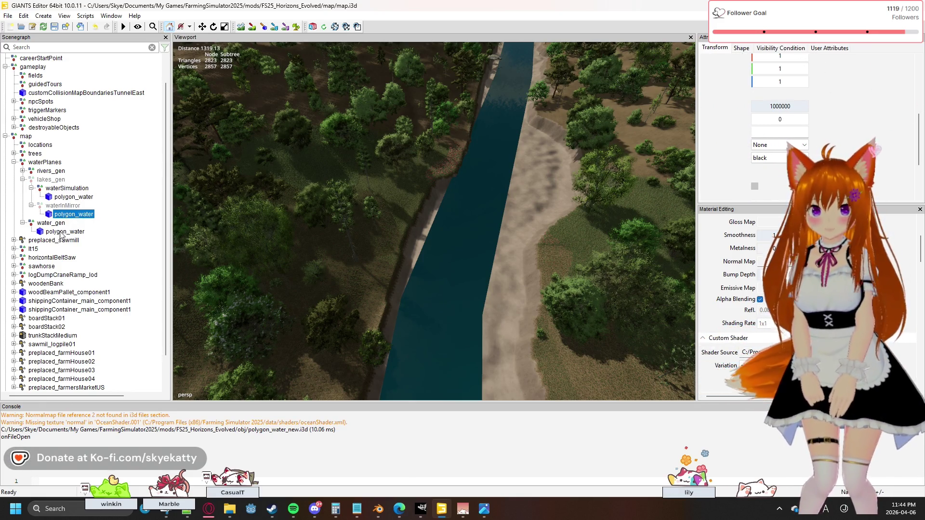
# Hide the rivers_gen group and reselect the river polygon_water under water_gen.
pyautogui.click(64, 233)
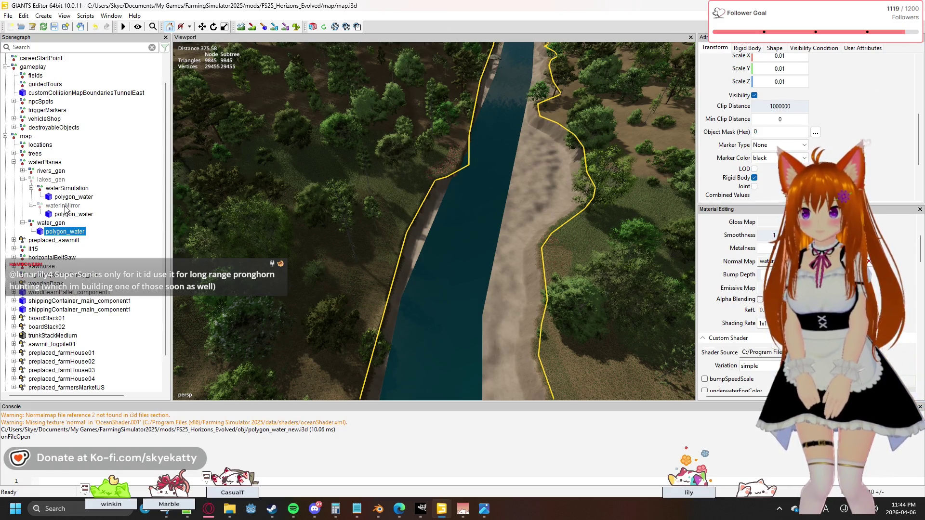
pyautogui.click(65, 206)
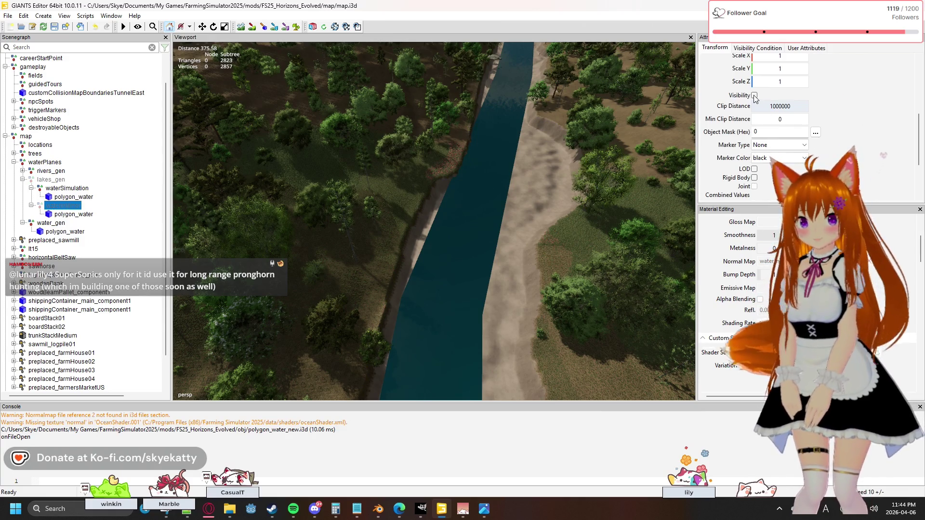
pyautogui.click(50, 171)
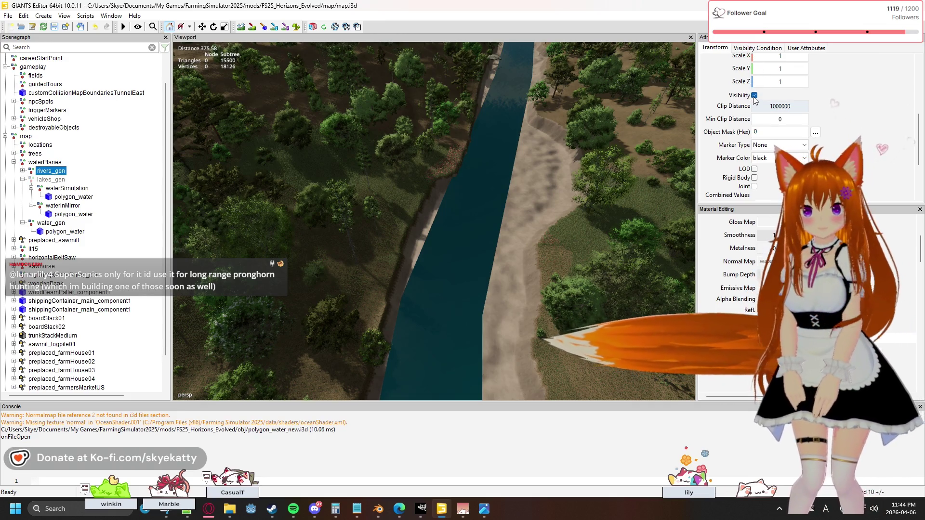
pyautogui.click(754, 95)
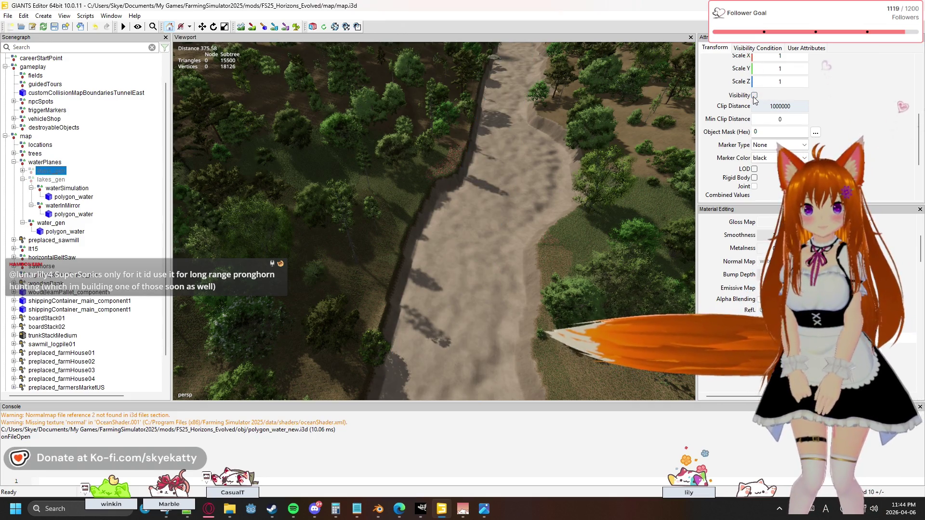
pyautogui.click(65, 232)
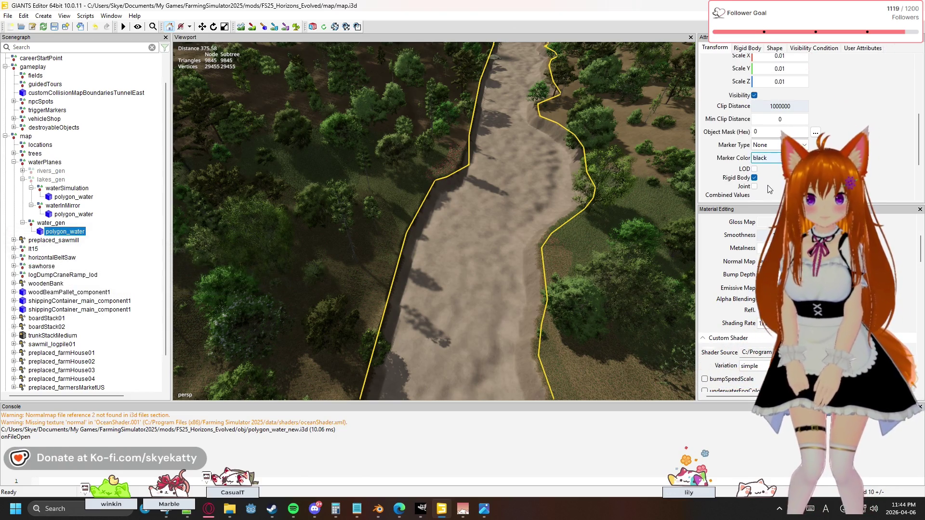
pyautogui.scroll(-2, 769, 189)
pyautogui.scroll(-1, 778, 191)
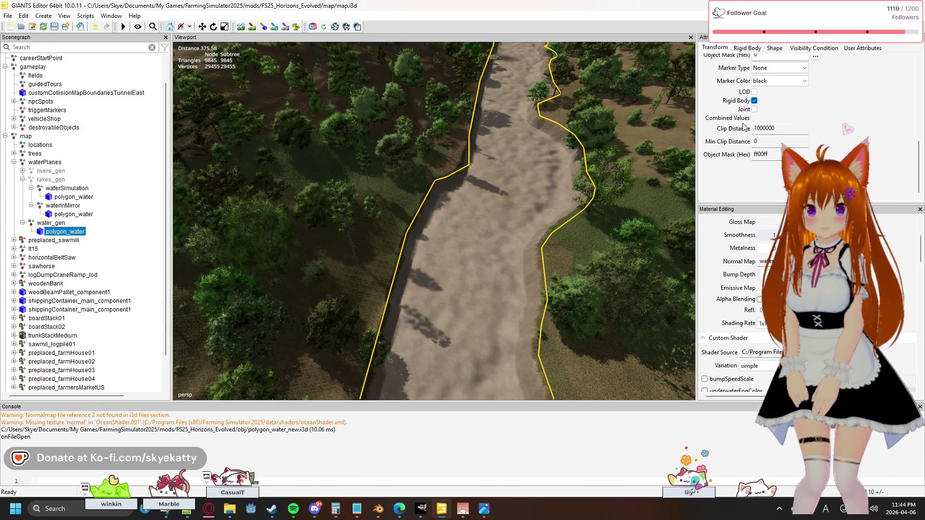
pyautogui.scroll(1, 744, 127)
# Enable underwaterFogDepth and bumpSpeedScale on the river shader, then view the mirror lake's polygon_water.
pyautogui.click(775, 47)
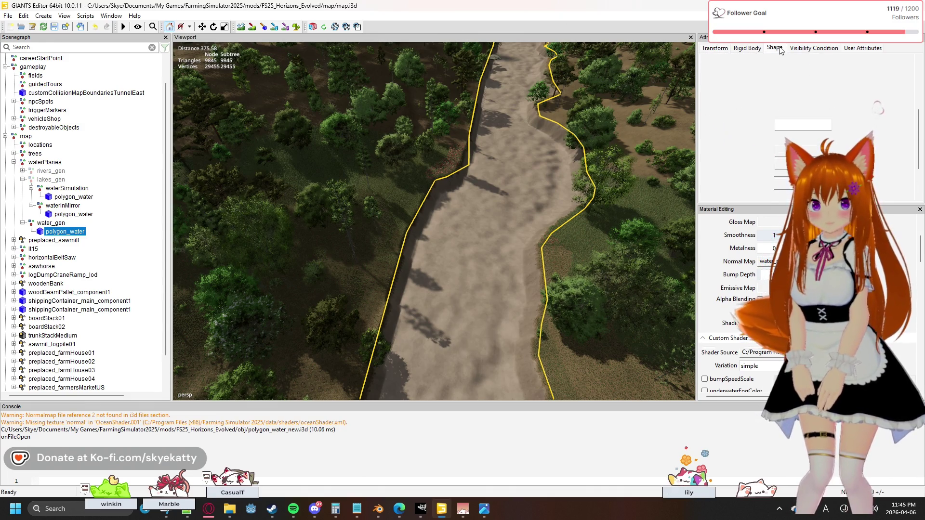
pyautogui.scroll(2, 809, 109)
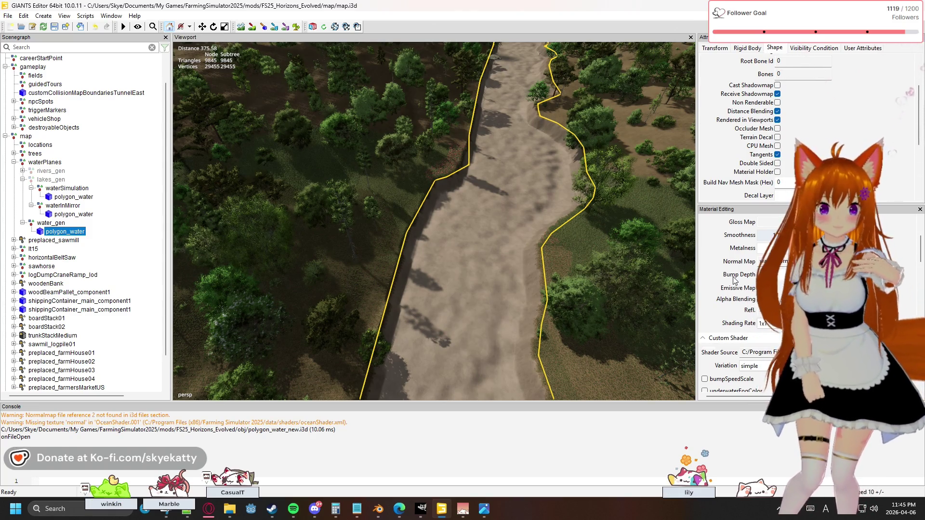
pyautogui.scroll(-5, 734, 280)
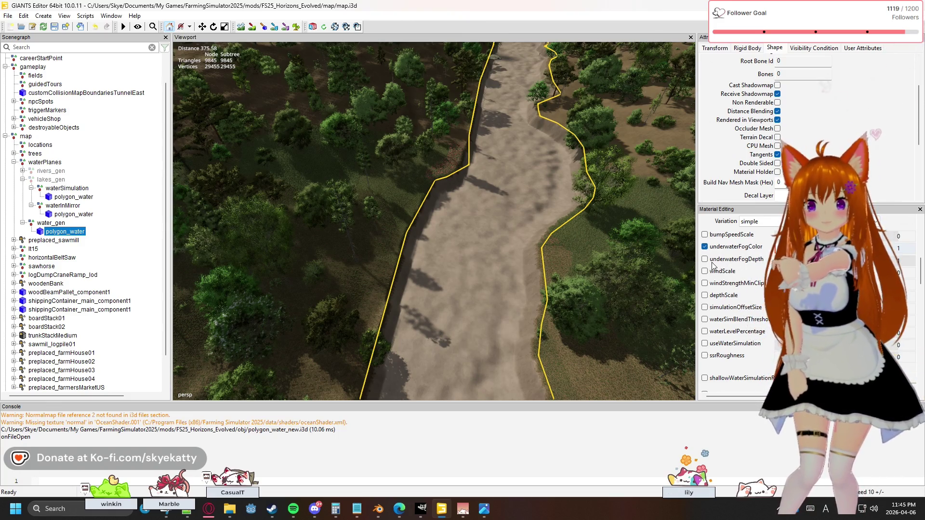
pyautogui.click(705, 259)
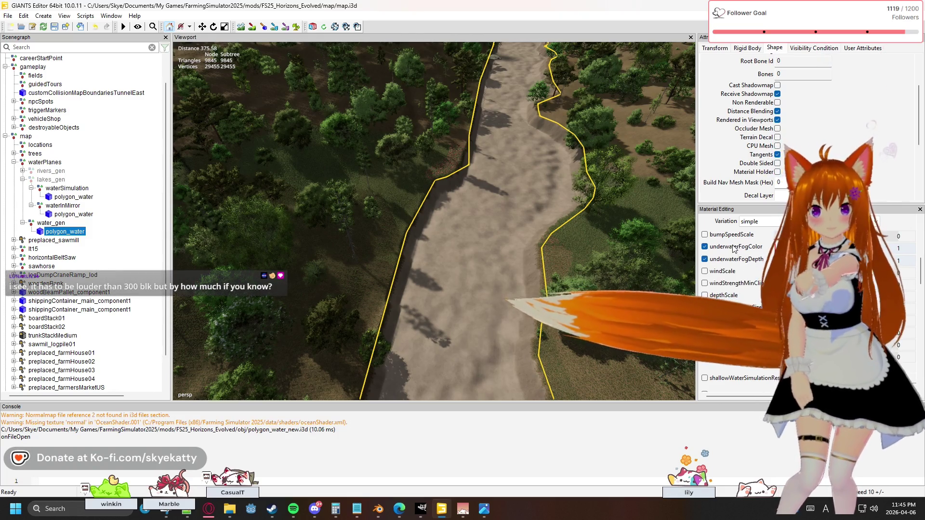
pyautogui.click(706, 236)
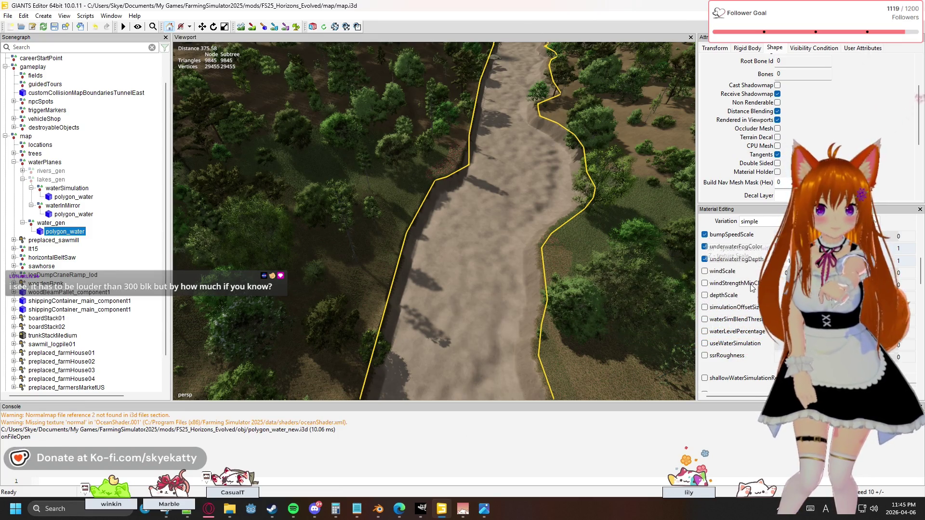
pyautogui.scroll(-3, 734, 303)
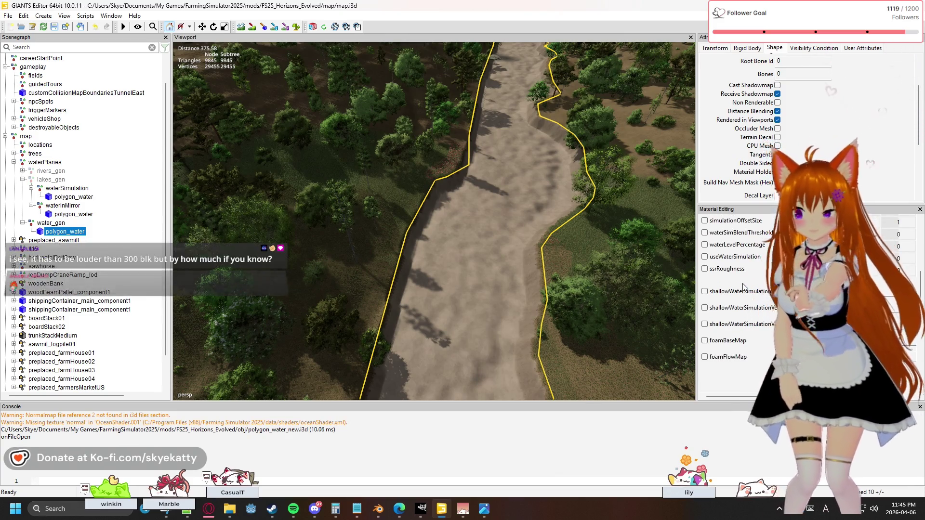
pyautogui.click(66, 214)
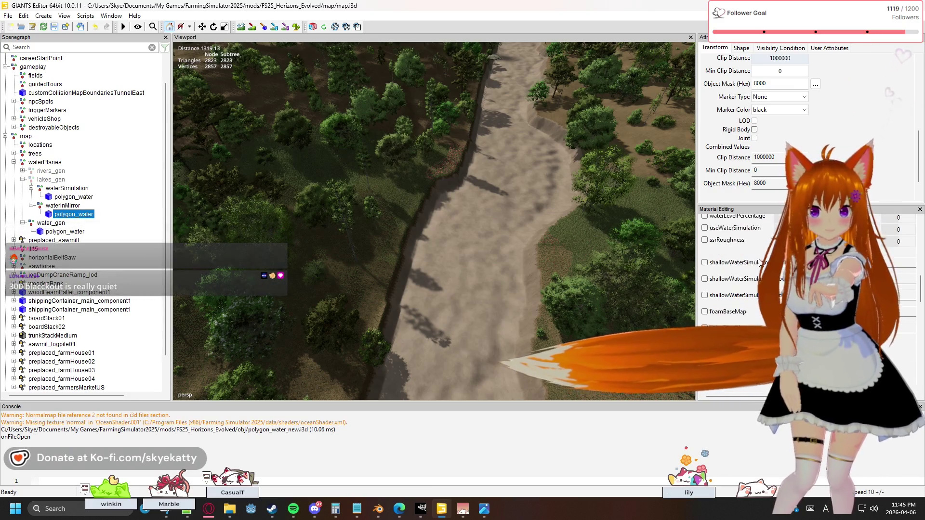
pyautogui.scroll(3, 760, 264)
pyautogui.scroll(3, 760, 264)
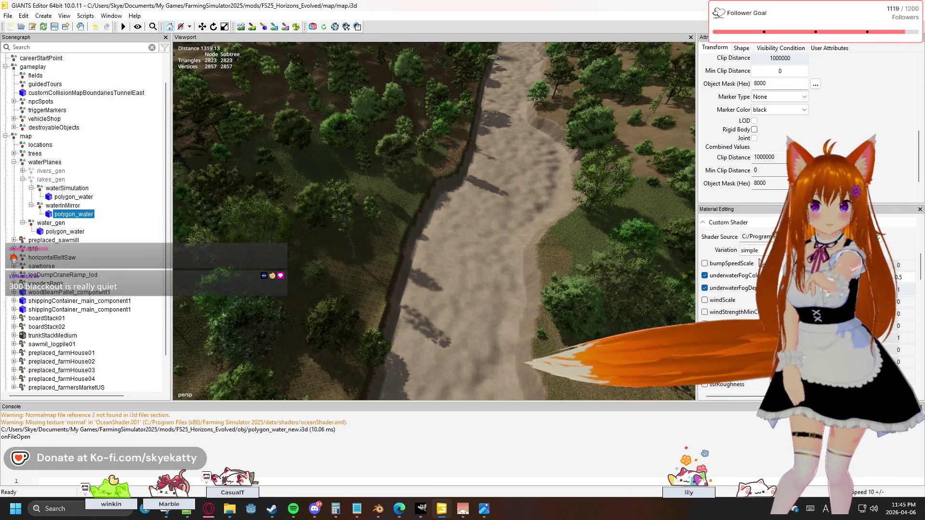
pyautogui.scroll(4, 760, 264)
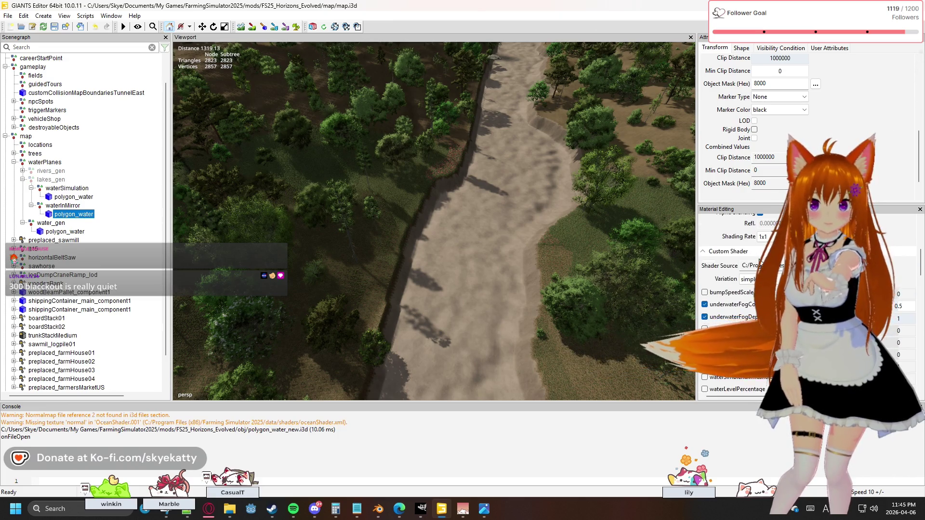
pyautogui.scroll(1, 759, 264)
pyautogui.scroll(1, 760, 264)
pyautogui.scroll(1, 759, 264)
pyautogui.scroll(1, 759, 260)
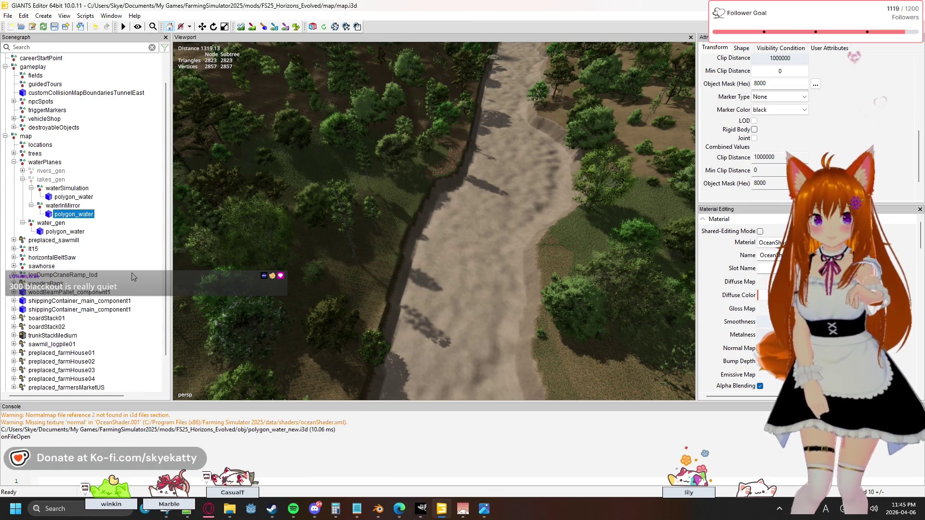
# Compare with the waterSimulation material, then clear the river polygon_water's slot name.
pyautogui.click(65, 198)
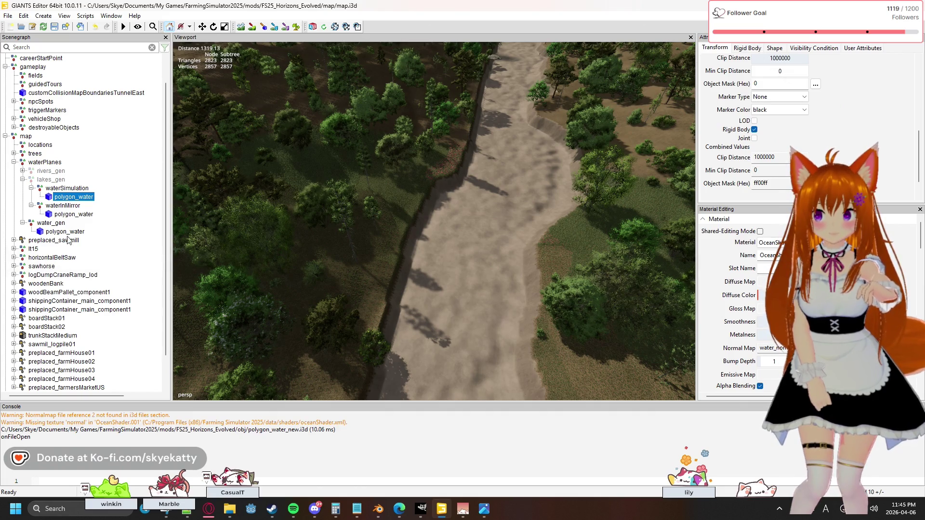
pyautogui.click(66, 231)
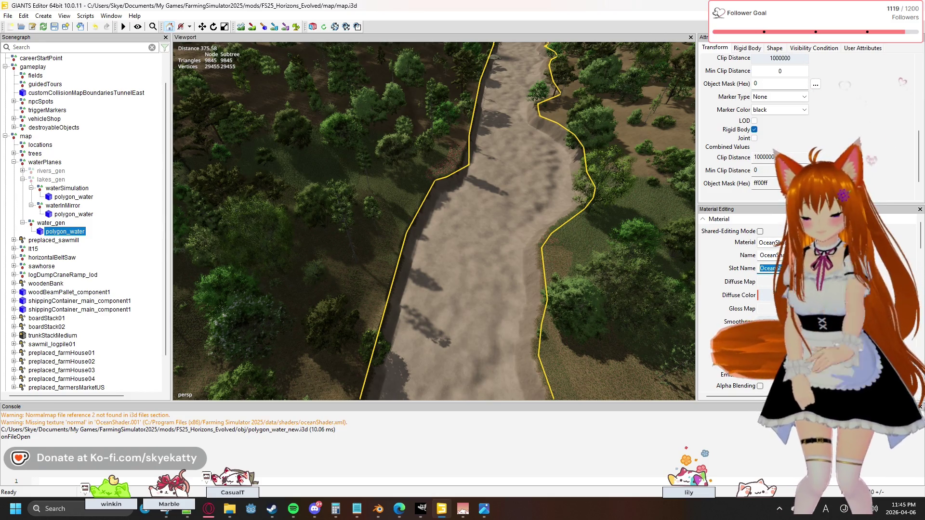
pyautogui.press('BackSpace')
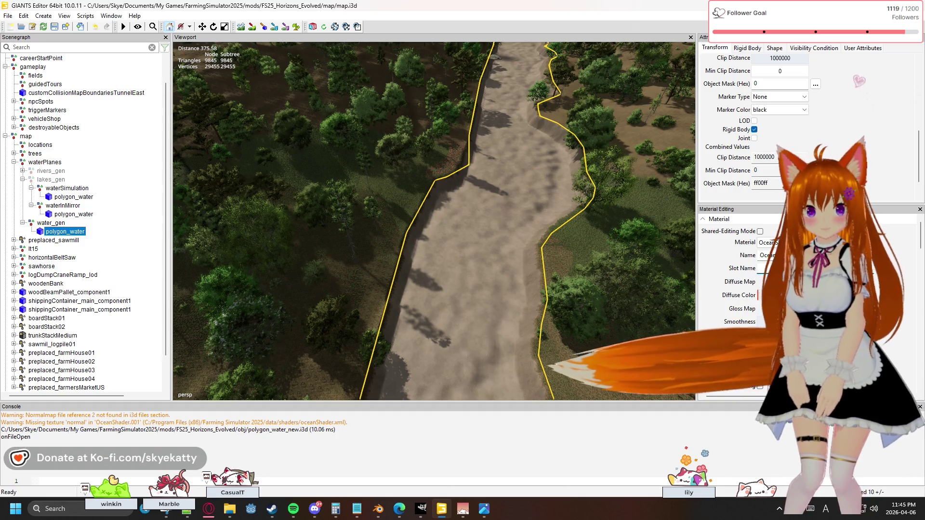
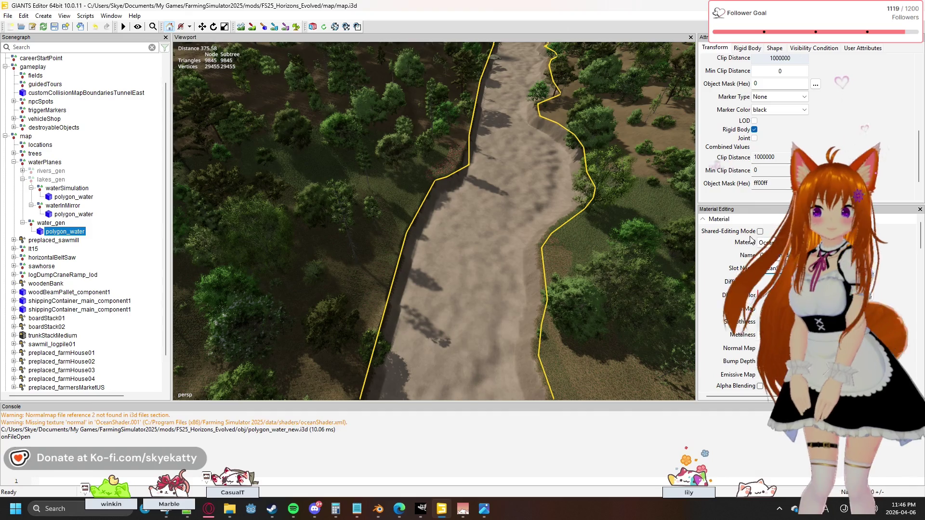
pyautogui.scroll(-2, 749, 240)
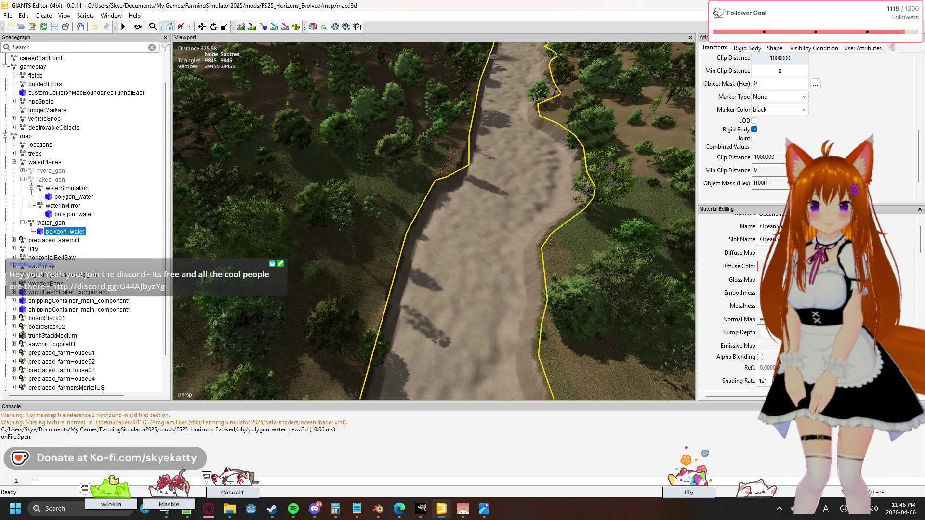
# Try a pale yellow diffuse colour, cancel it, and select waterSimulation's polygon_water to compare.
pyautogui.click(759, 266)
pyautogui.moveTo(120, 124)
pyautogui.mouseDown()
pyautogui.moveTo(33, 120)
pyautogui.moveTo(133, 102)
pyautogui.mouseUp()
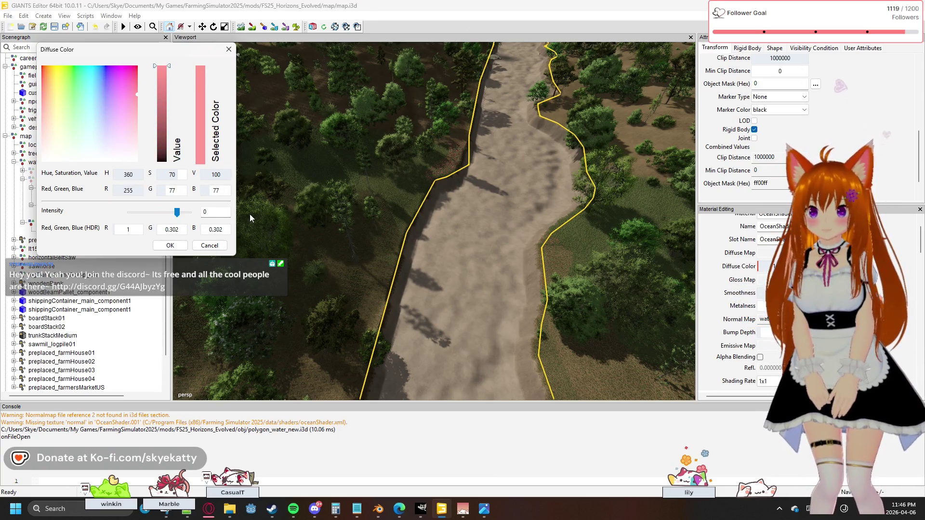
pyautogui.click(217, 246)
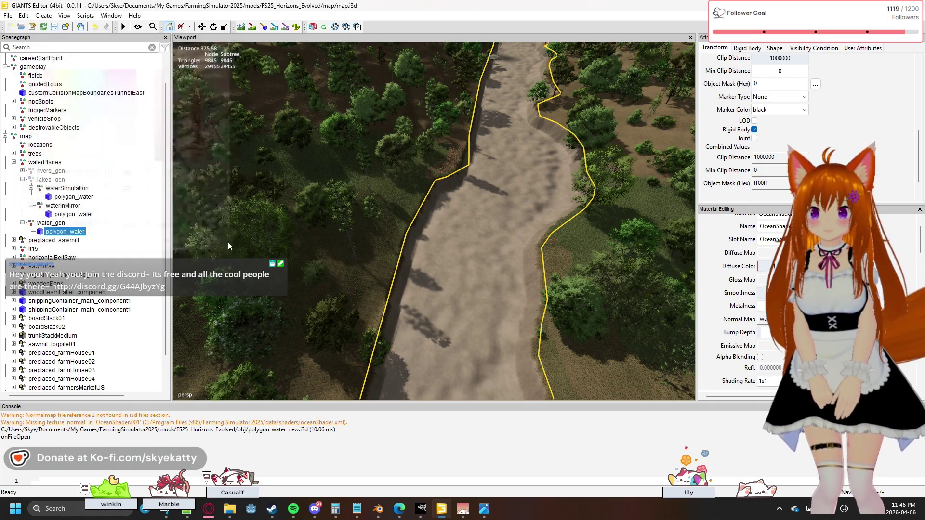
pyautogui.scroll(-2, 743, 280)
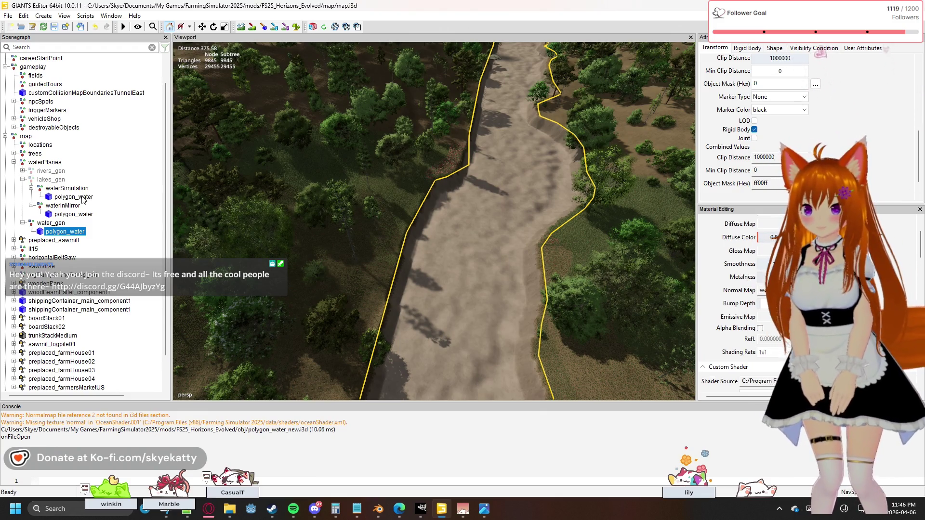
pyautogui.click(80, 198)
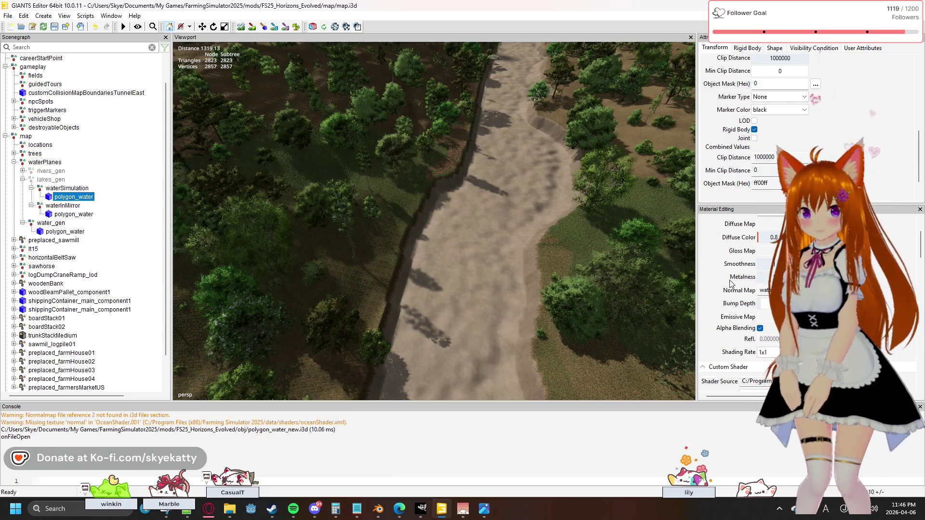
pyautogui.scroll(-2, 731, 283)
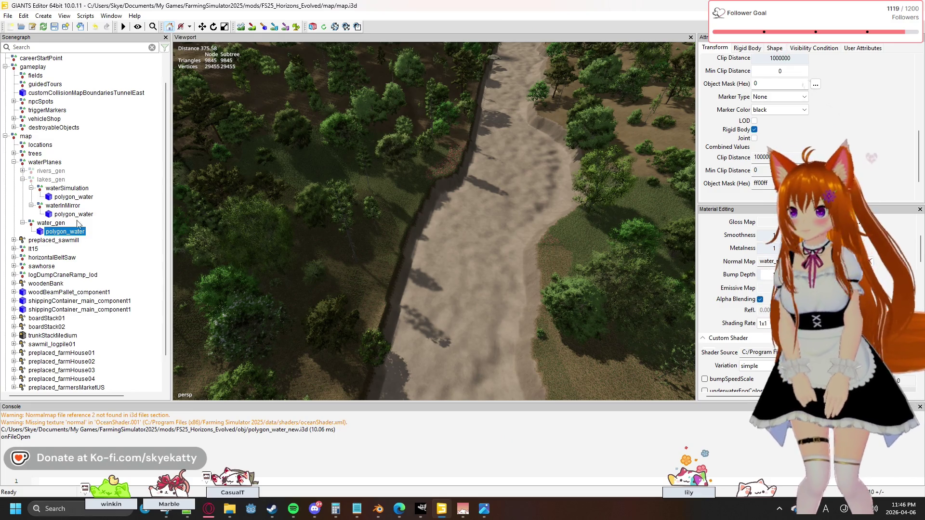
# Compare the other polygon_water nodes, then enable Use Parent in water_gen polygon_water's Visibility Condition.
pyautogui.click(75, 215)
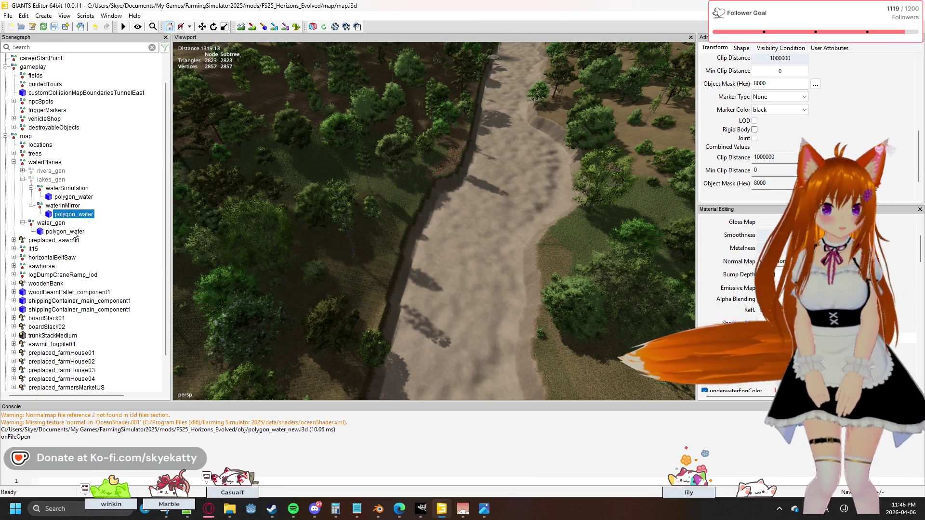
pyautogui.click(72, 232)
pyautogui.scroll(-2, 733, 304)
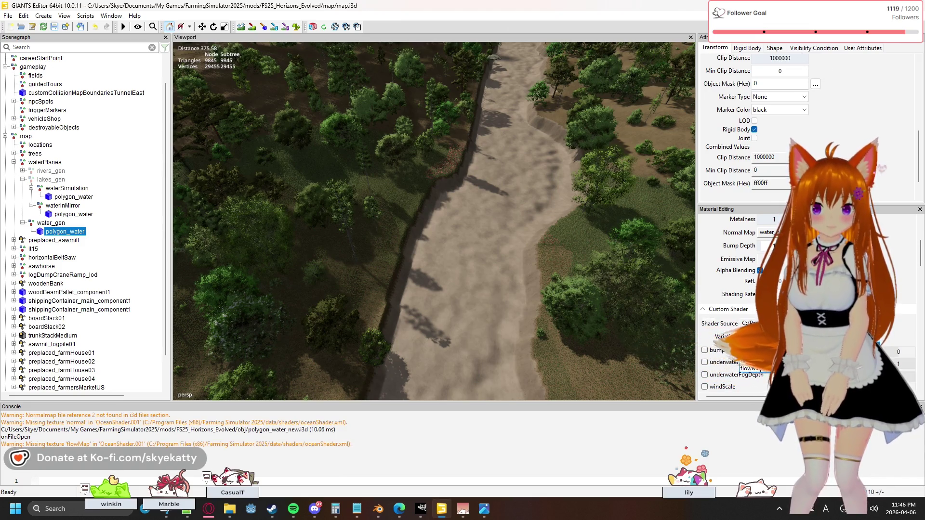
pyautogui.scroll(-2, 724, 333)
pyautogui.scroll(-1, 718, 304)
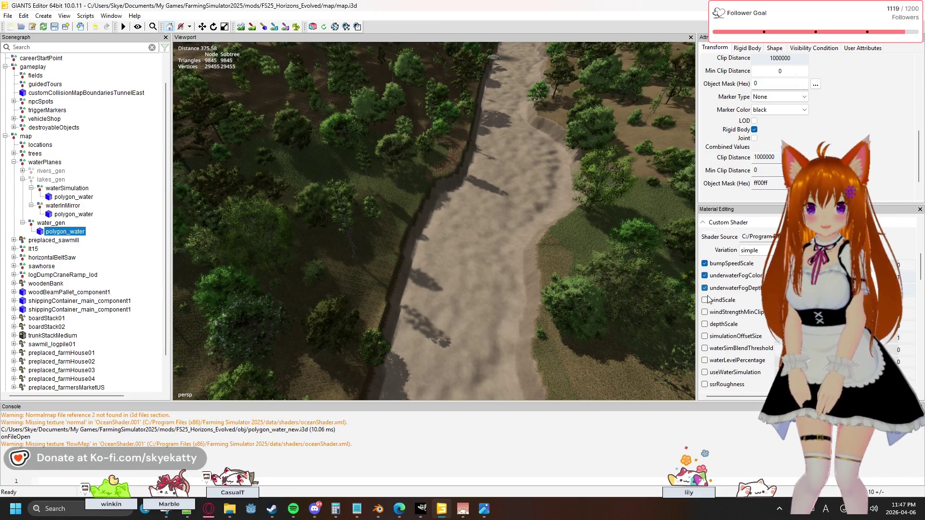
pyautogui.click(836, 48)
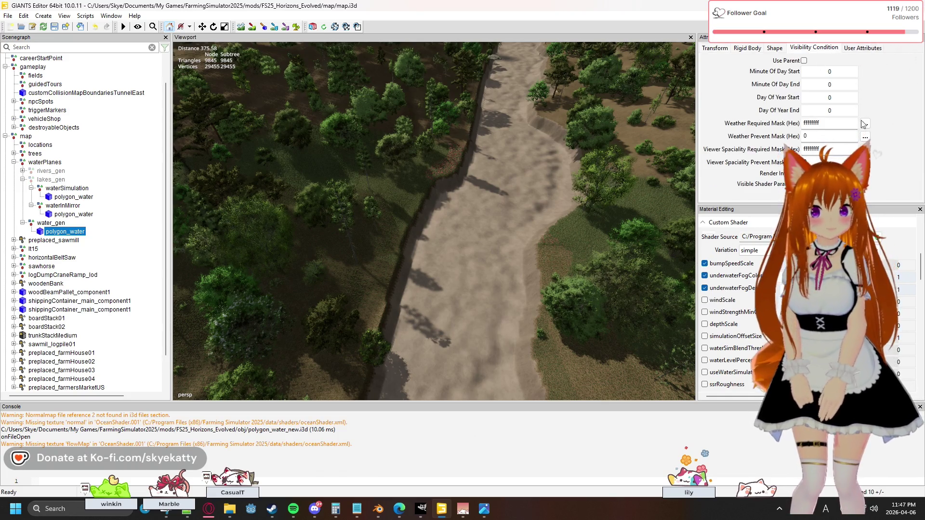
pyautogui.click(804, 61)
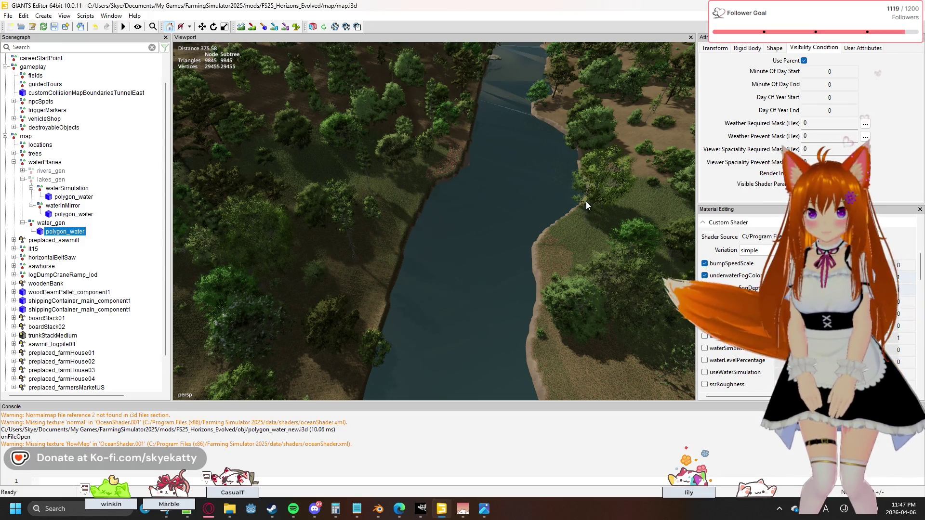
pyautogui.scroll(-3, 582, 193)
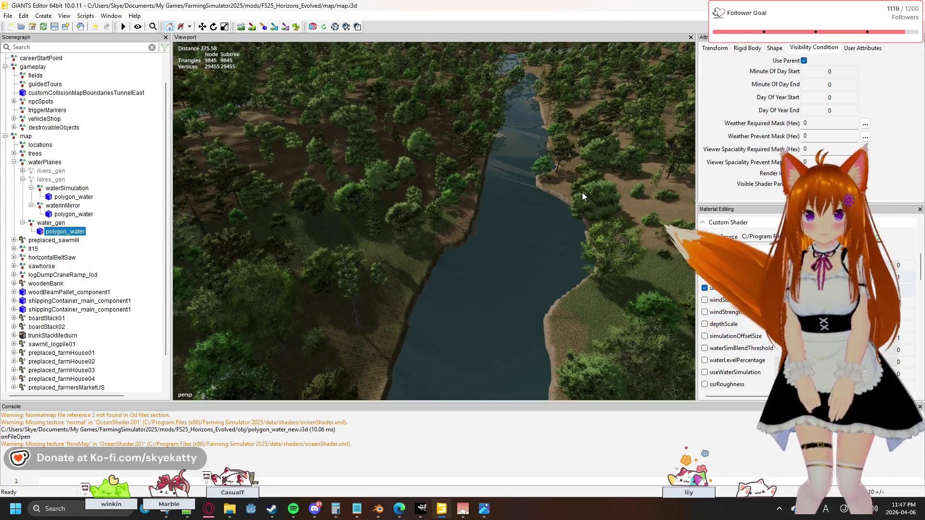
# Show the water's Shape settings and fly the view along the river toward its banks.
pyautogui.click(773, 48)
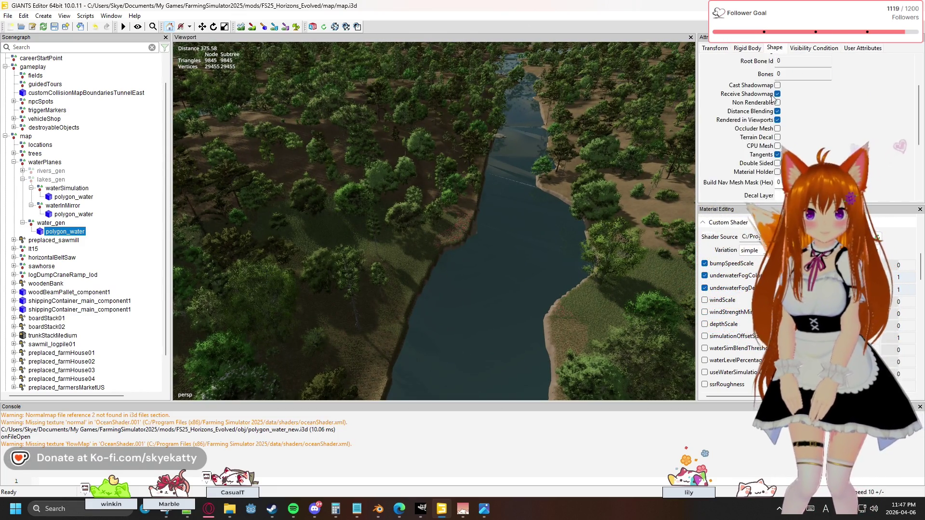
pyautogui.scroll(-3, 880, 145)
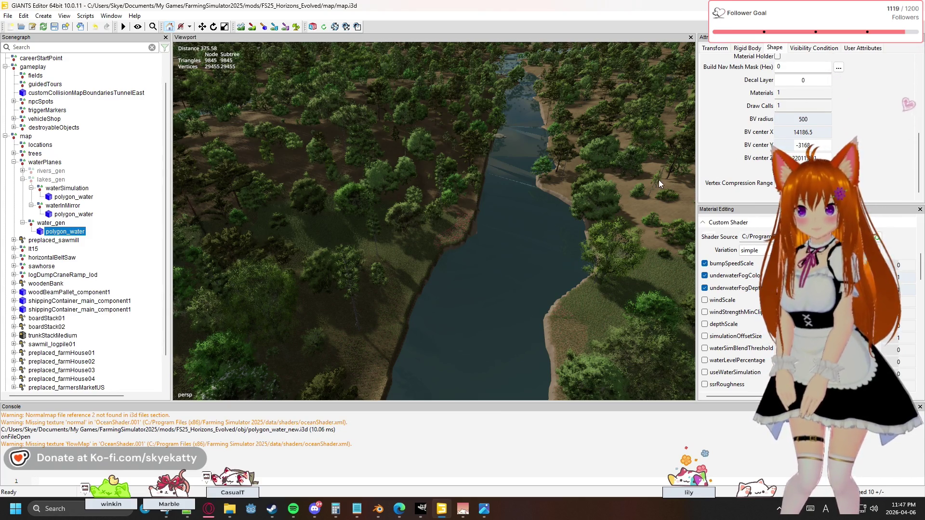
pyautogui.moveTo(650, 190)
pyautogui.mouseDown(button='right')
pyautogui.moveTo(319, 238)
pyautogui.moveTo(342, 190)
pyautogui.moveTo(675, 249)
pyautogui.moveTo(652, 205)
pyautogui.mouseUp(button='right')
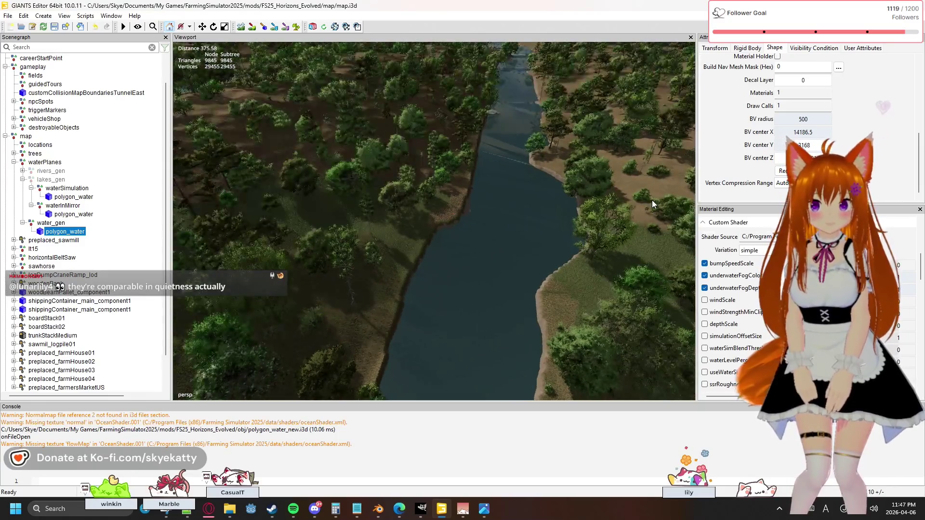
pyautogui.scroll(5, 651, 202)
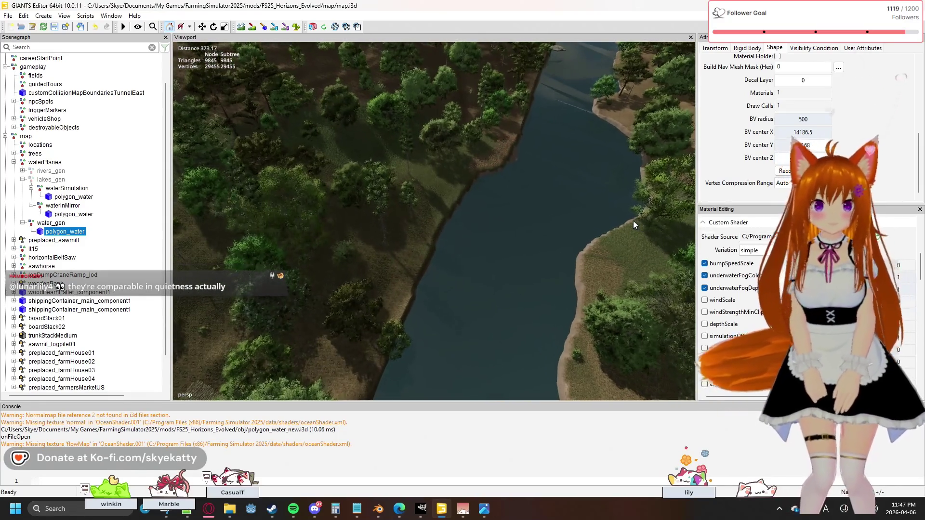
pyautogui.moveTo(640, 220)
pyautogui.mouseDown(button='right')
pyautogui.moveTo(713, 221)
pyautogui.moveTo(610, 150)
pyautogui.moveTo(481, 216)
pyautogui.moveTo(398, 197)
pyautogui.mouseUp(button='right')
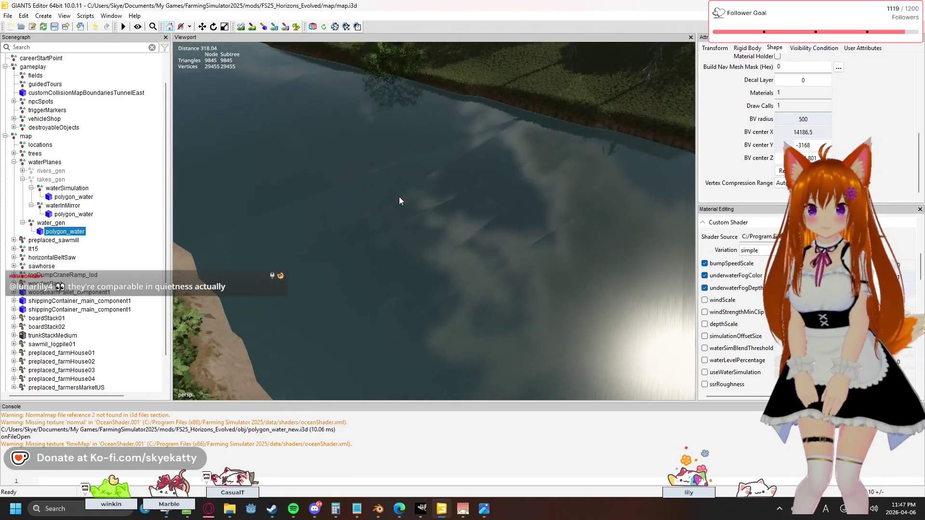
pyautogui.moveTo(528, 239)
pyautogui.mouseDown(button='right')
pyautogui.moveTo(478, 226)
pyautogui.moveTo(370, 134)
pyautogui.mouseUp(button='right')
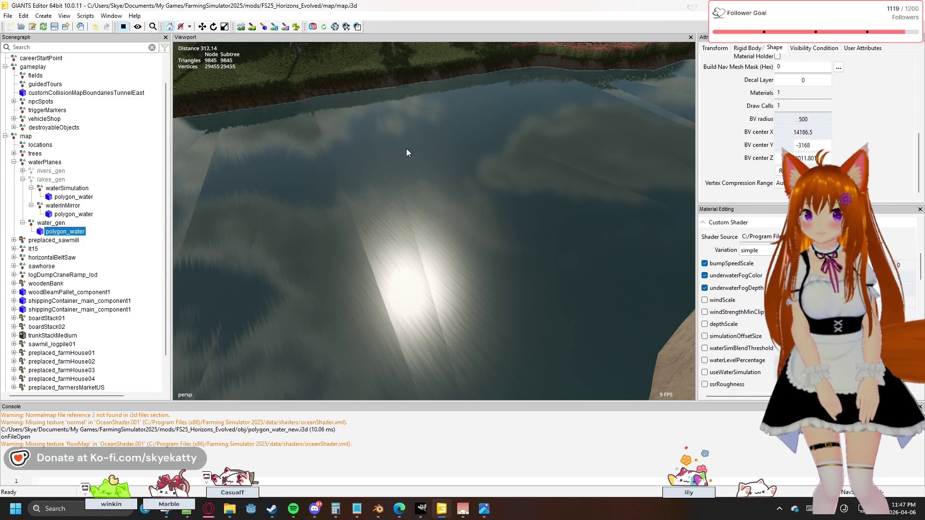
pyautogui.moveTo(459, 161)
pyautogui.mouseDown(button='right')
pyautogui.moveTo(345, 152)
pyautogui.moveTo(368, 120)
pyautogui.moveTo(613, 150)
pyautogui.moveTo(323, 151)
pyautogui.moveTo(343, 164)
pyautogui.mouseUp(button='right')
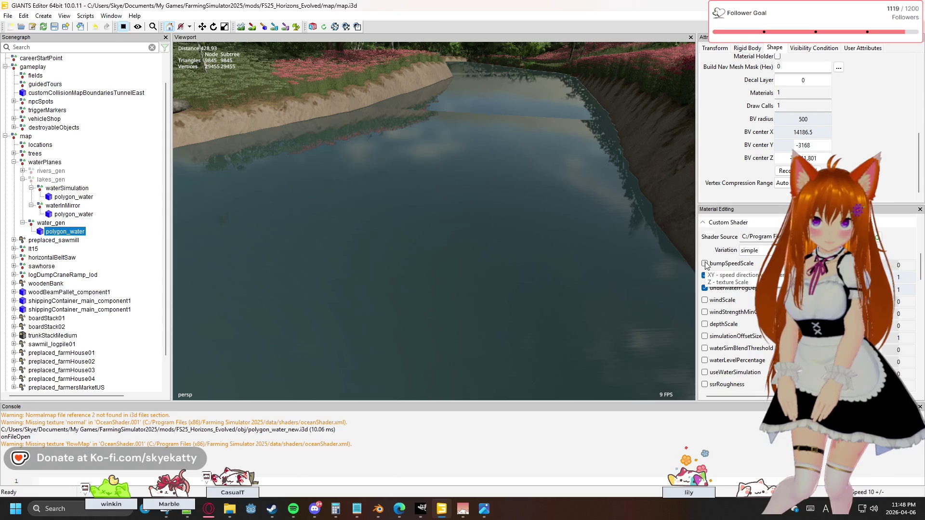
pyautogui.moveTo(598, 247); pyautogui.dragTo(331, 238, button='right')
# Fly the camera over and along the river under the trees to inspect the water.
pyautogui.moveTo(570, 264); pyautogui.dragTo(488, 218, button='right')
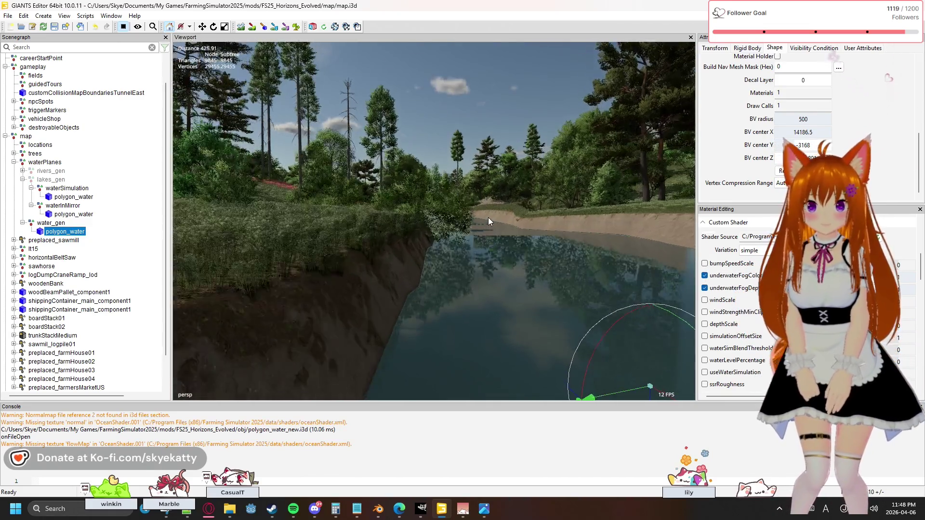
pyautogui.press('w')
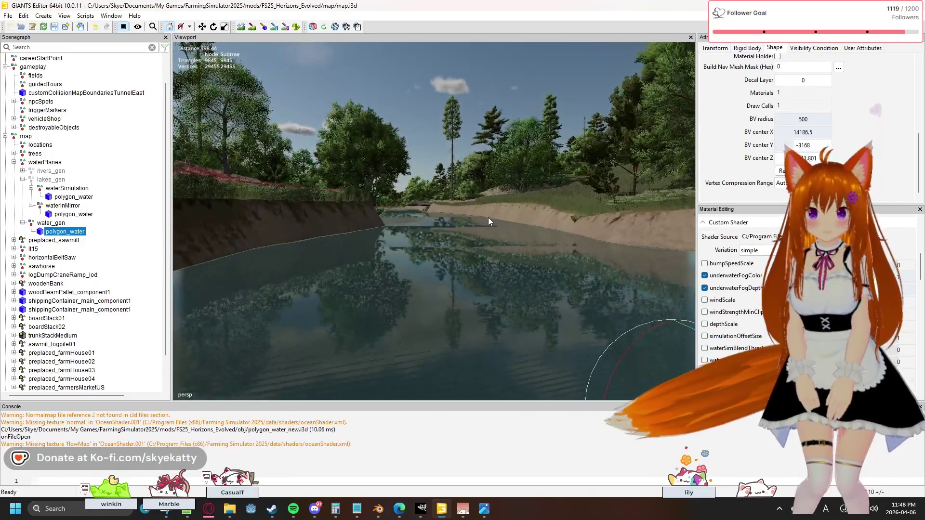
pyautogui.moveTo(440, 238)
pyautogui.mouseDown(button='right')
pyautogui.moveTo(407, 273)
pyautogui.moveTo(330, 275)
pyautogui.mouseUp(button='right')
pyautogui.press('s')
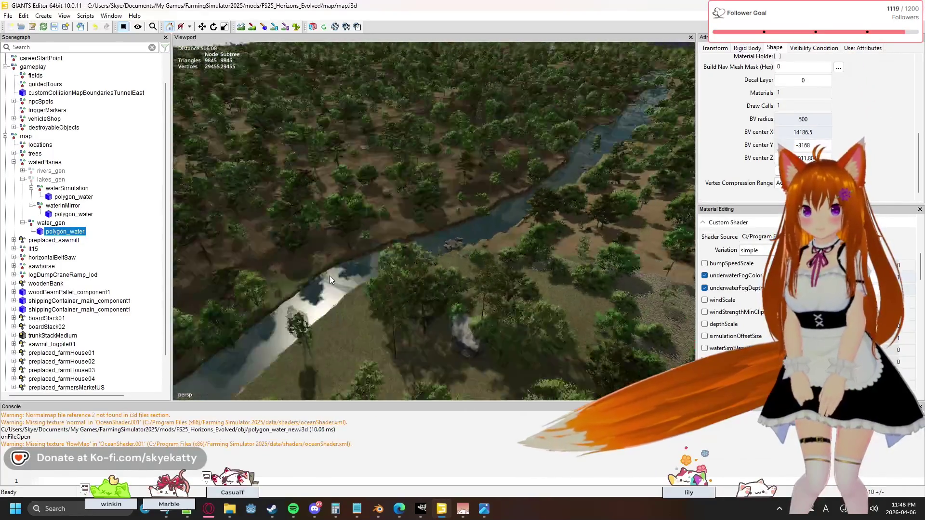
pyautogui.moveTo(442, 267); pyautogui.dragTo(261, 241, button='right')
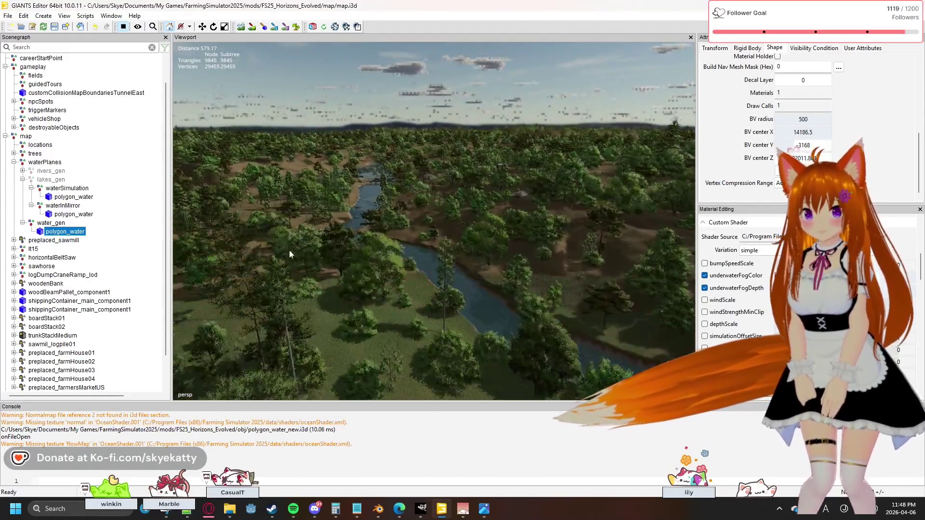
pyautogui.press('w')
pyautogui.moveTo(647, 276)
pyautogui.mouseDown(button='right')
pyautogui.moveTo(504, 270)
pyautogui.moveTo(495, 287)
pyautogui.mouseUp(button='right')
pyautogui.press('w')
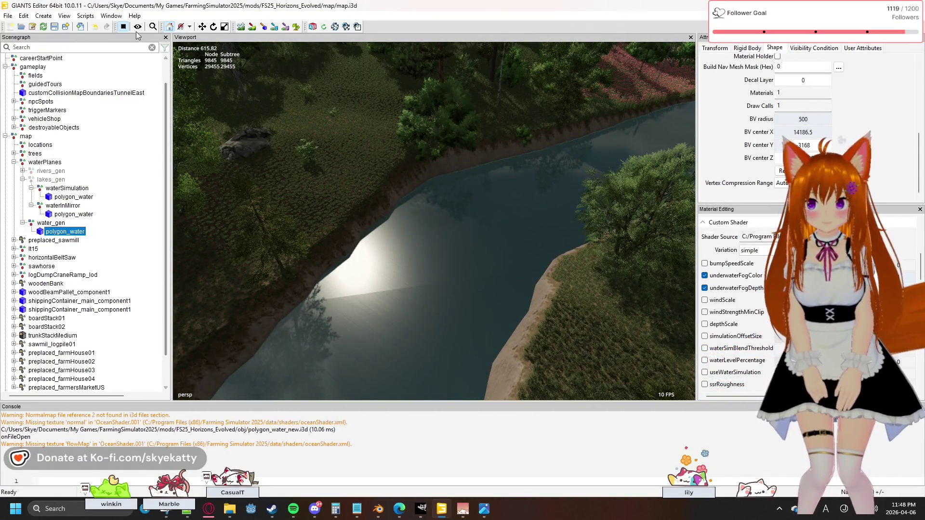
pyautogui.moveTo(511, 213)
pyautogui.mouseDown(button='right')
pyautogui.moveTo(405, 216)
pyautogui.moveTo(379, 166)
pyautogui.mouseUp(button='right')
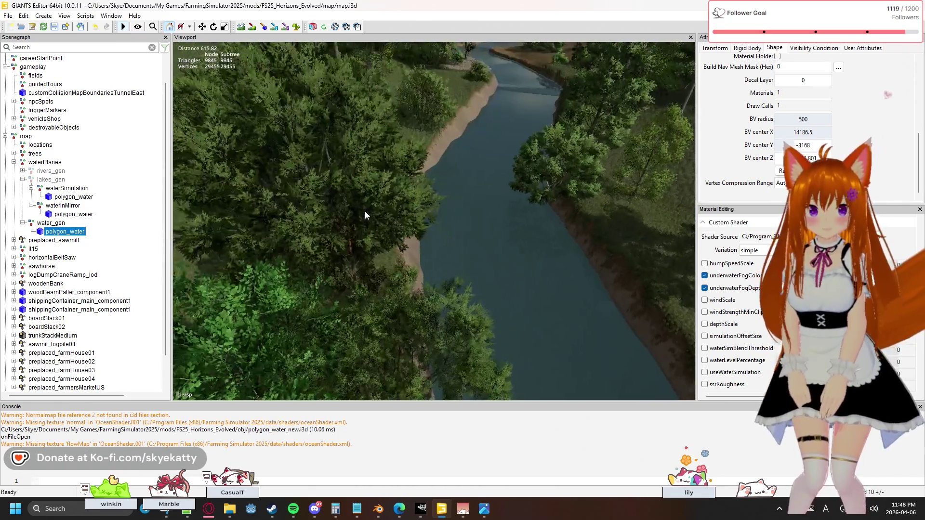
pyautogui.press('w')
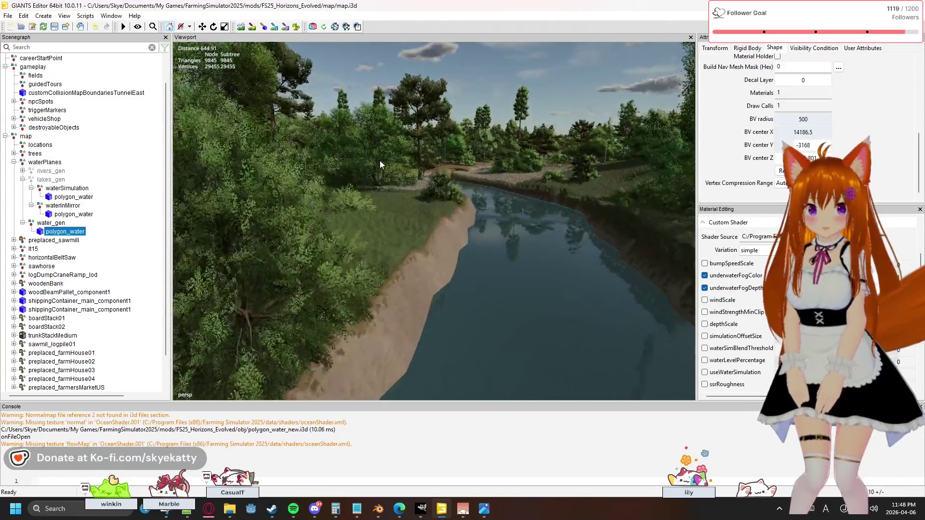
pyautogui.moveTo(380, 165)
pyautogui.mouseDown(button='right')
pyautogui.moveTo(388, 132)
pyautogui.moveTo(368, 139)
pyautogui.moveTo(443, 141)
pyautogui.moveTo(600, 199)
pyautogui.moveTo(592, 203)
pyautogui.mouseUp(button='right')
pyautogui.press('w')
pyautogui.press('w')
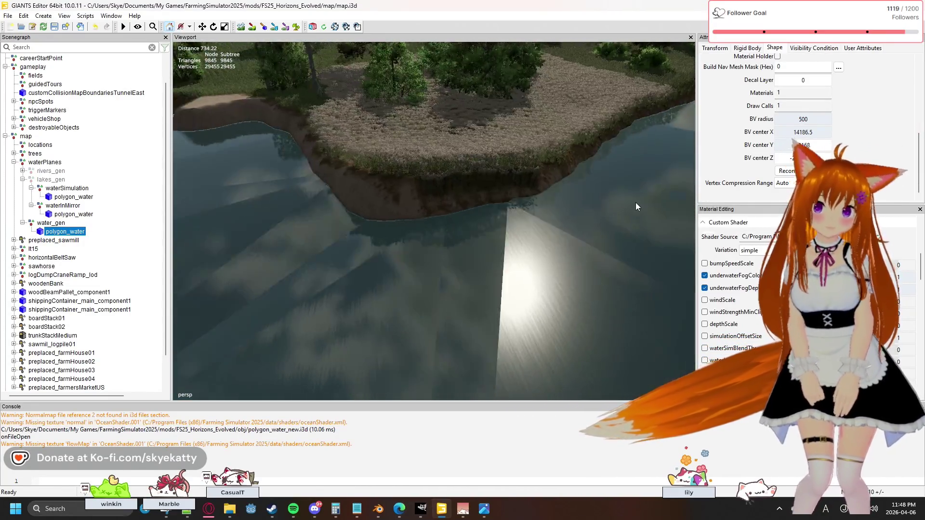
pyautogui.moveTo(592, 203)
pyautogui.mouseDown(button='right')
pyautogui.moveTo(646, 208)
pyautogui.moveTo(571, 206)
pyautogui.moveTo(419, 146)
pyautogui.moveTo(660, 286)
pyautogui.moveTo(750, 218)
pyautogui.moveTo(511, 237)
pyautogui.moveTo(481, 197)
pyautogui.mouseUp(button='right')
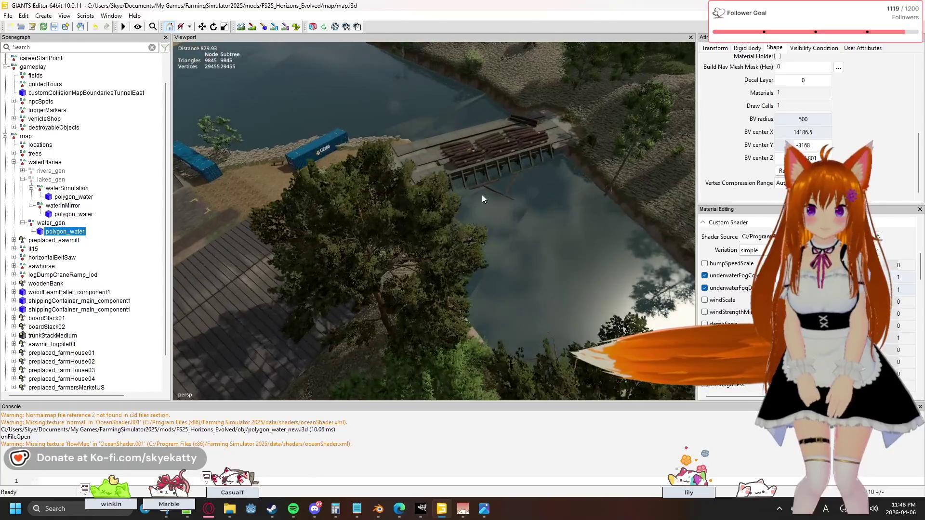
# Fly past the log platform to the pond, then delete polygon_water from water_gen.
pyautogui.press('a')
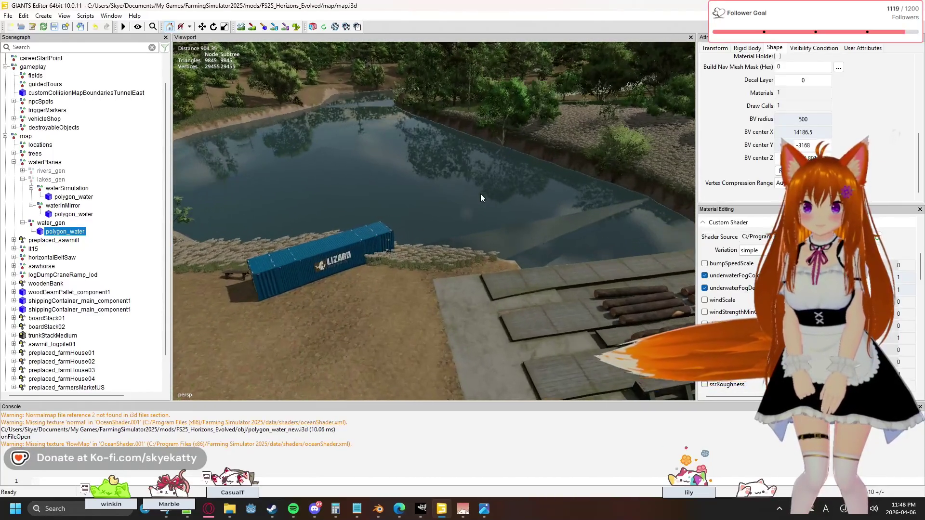
pyautogui.press('w')
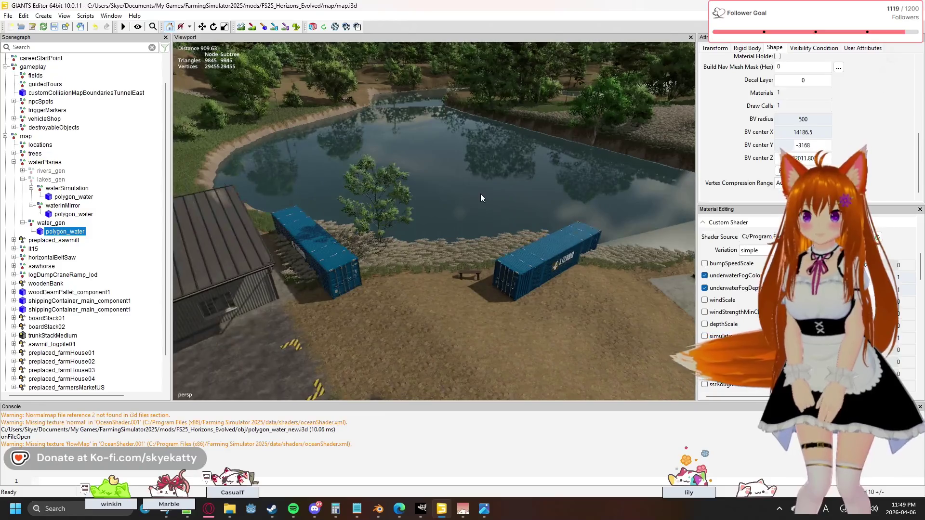
pyautogui.moveTo(481, 194); pyautogui.dragTo(714, 195, button='right')
pyautogui.press('w')
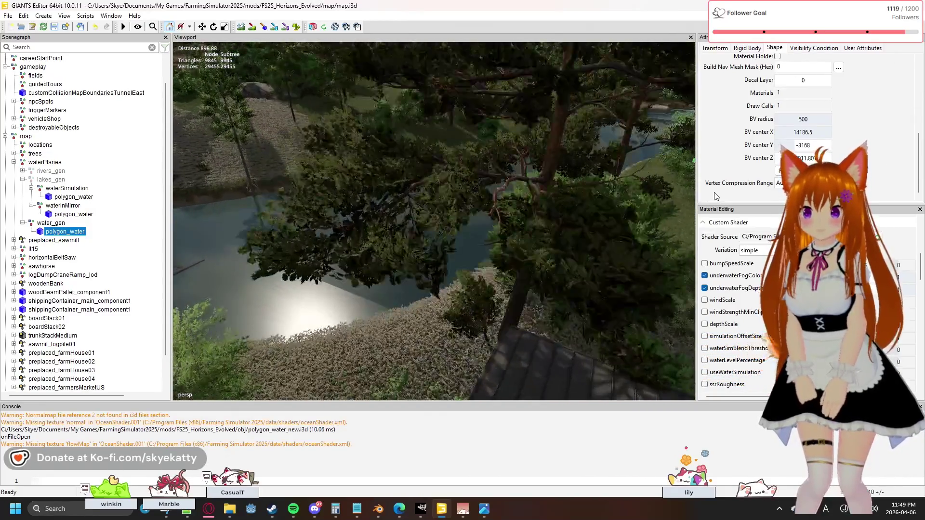
pyautogui.press('w')
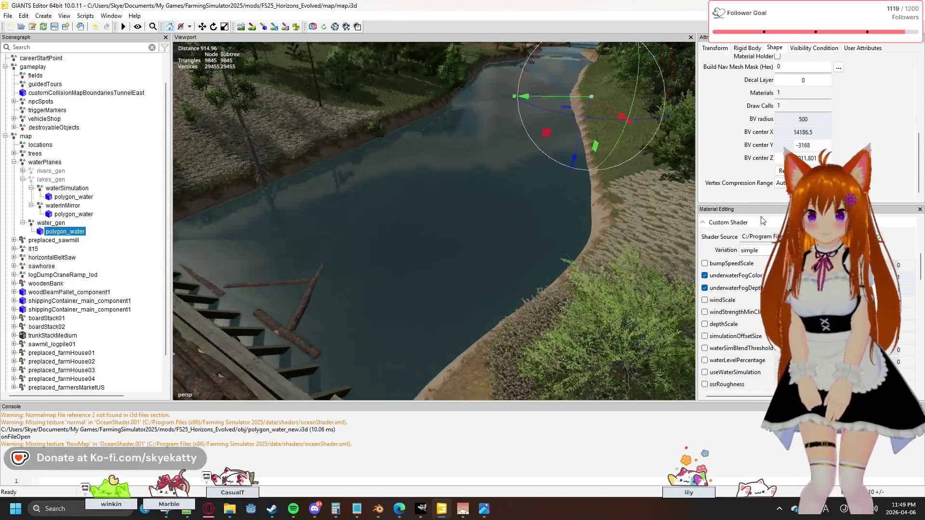
pyautogui.press('s')
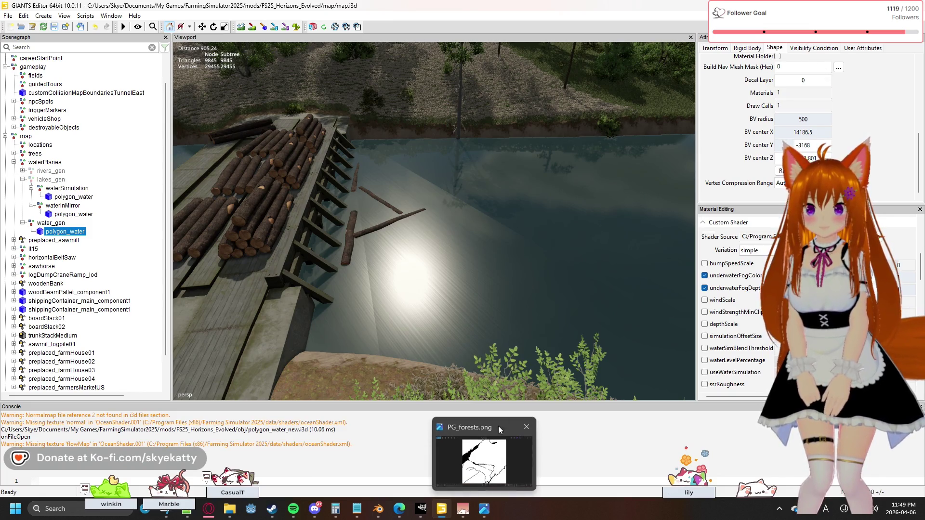
pyautogui.press('f')
pyautogui.press('a')
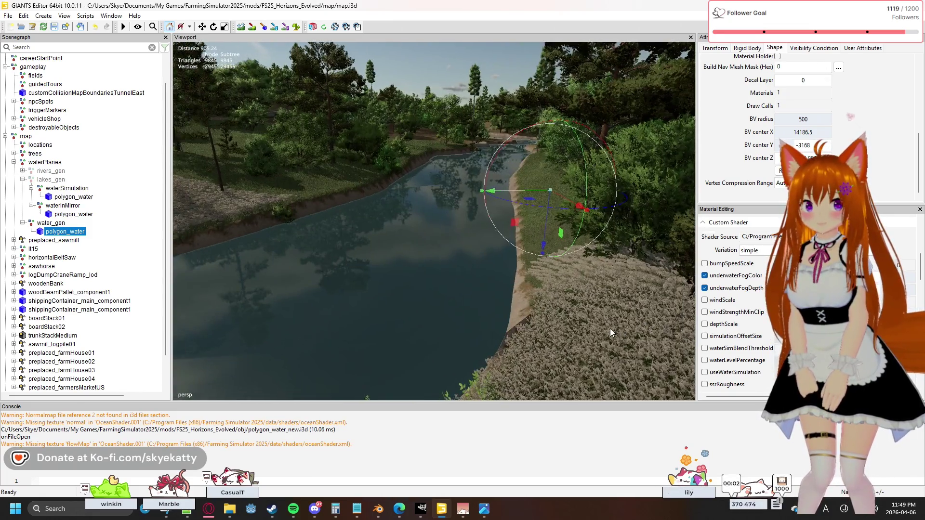
pyautogui.press('a')
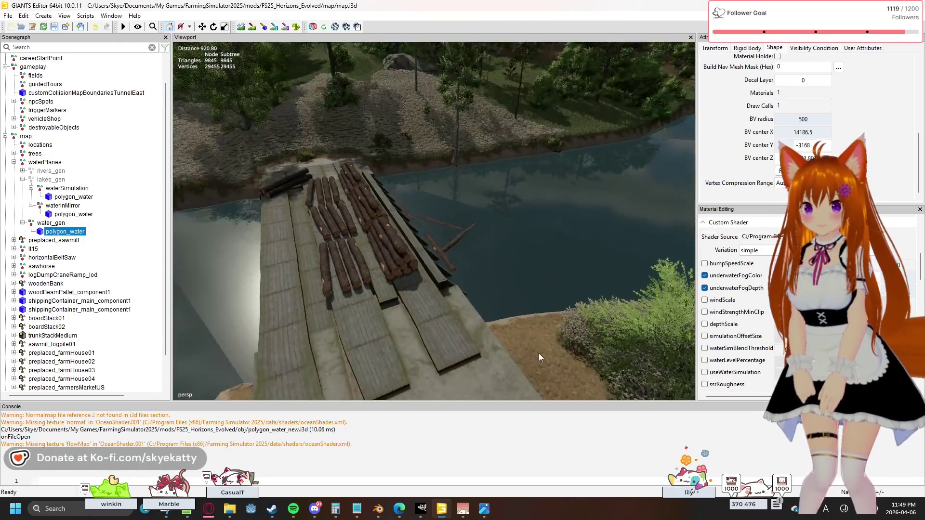
pyautogui.press('w')
pyautogui.moveTo(251, 272); pyautogui.dragTo(153, 245, button='right')
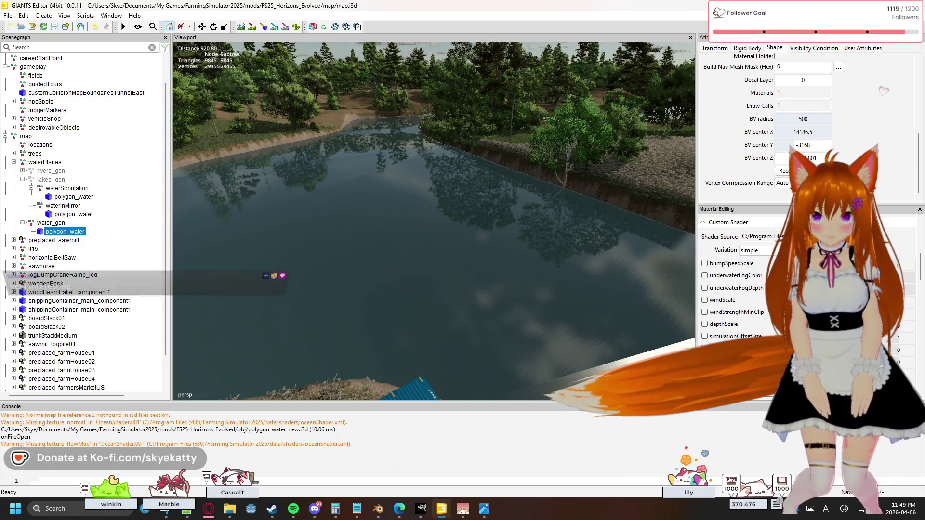
pyautogui.press('Delete')
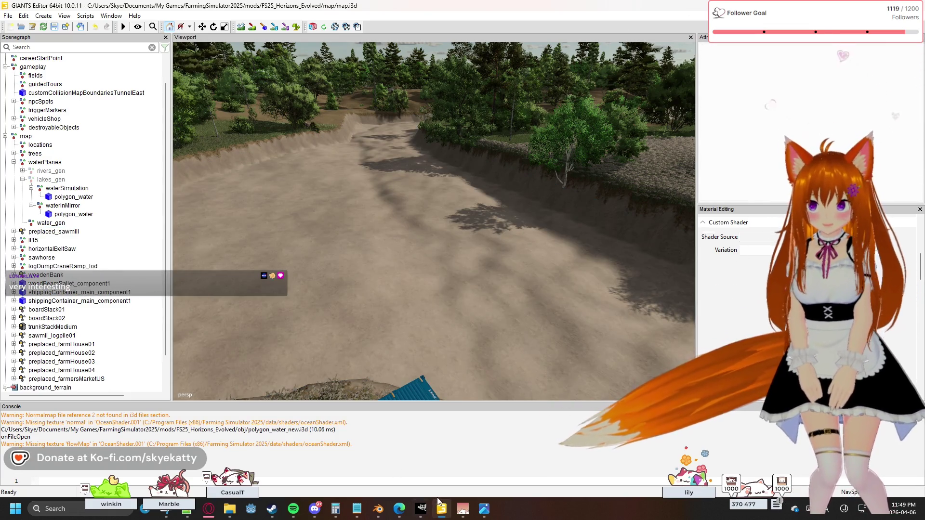
pyautogui.moveTo(378, 509)
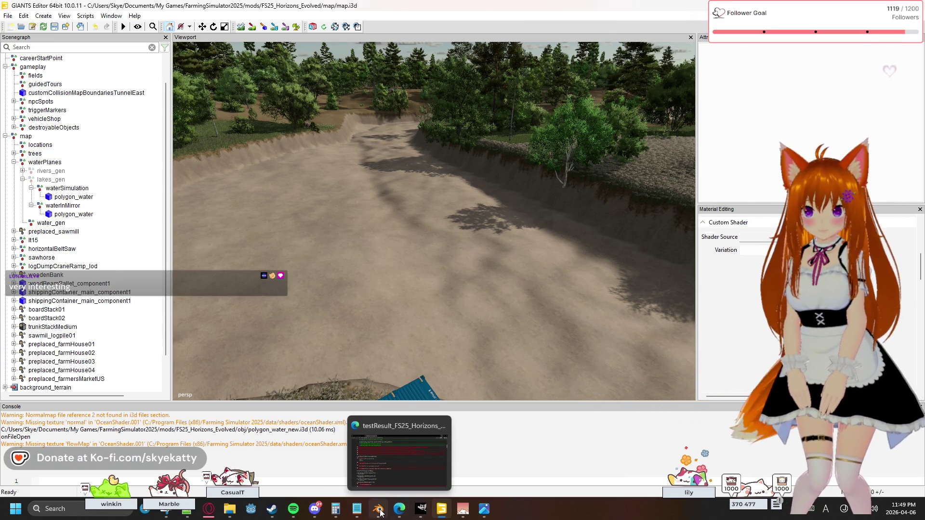
# Switch to Blender, reselect the water mesh and enter Edit Mode with the sidebar closed.
pyautogui.click(378, 510)
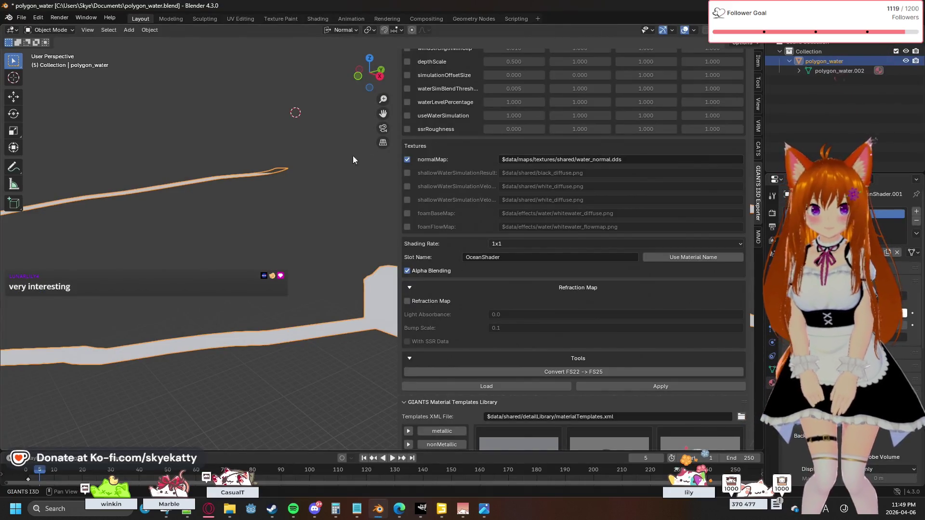
pyautogui.click(290, 193)
pyautogui.click(343, 330)
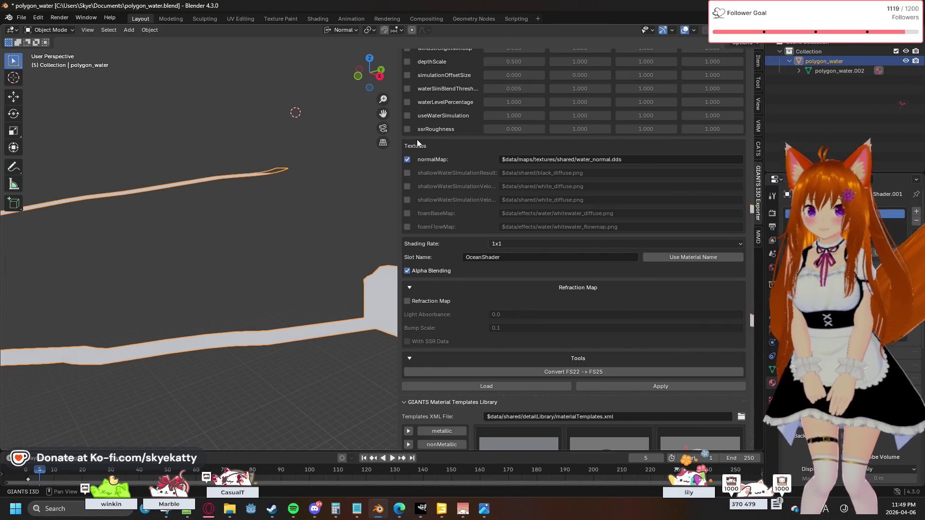
pyautogui.press('n')
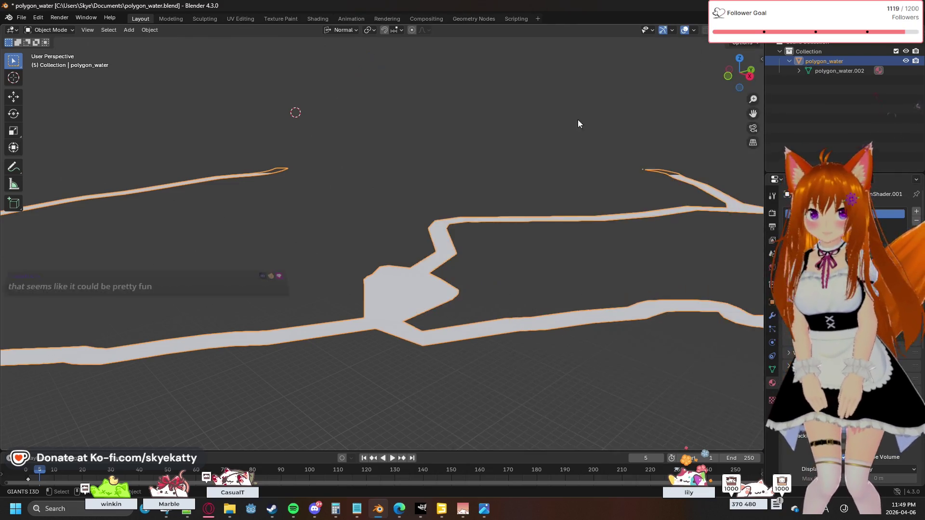
pyautogui.press('Tab')
pyautogui.press('c')
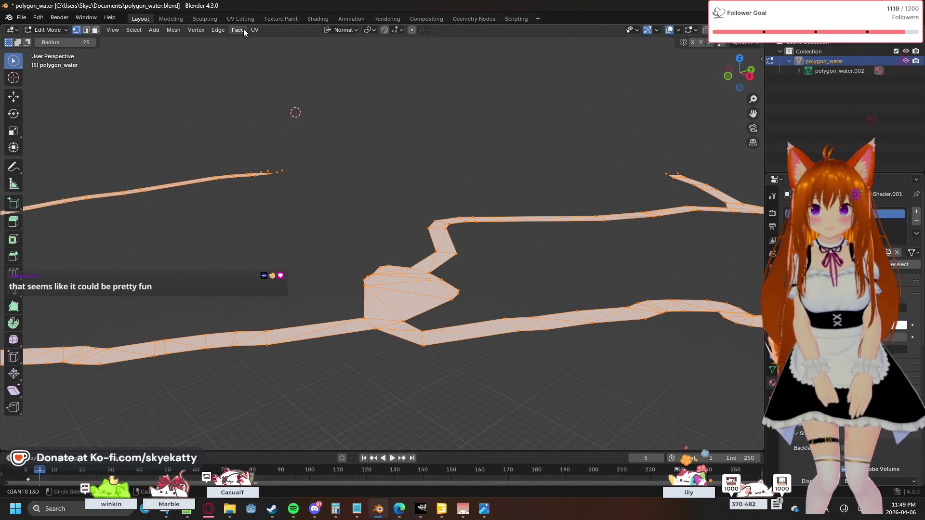
# Average the mesh normals by Face Area, deselect all vertices, and look at UV and node options.
pyautogui.click(194, 32)
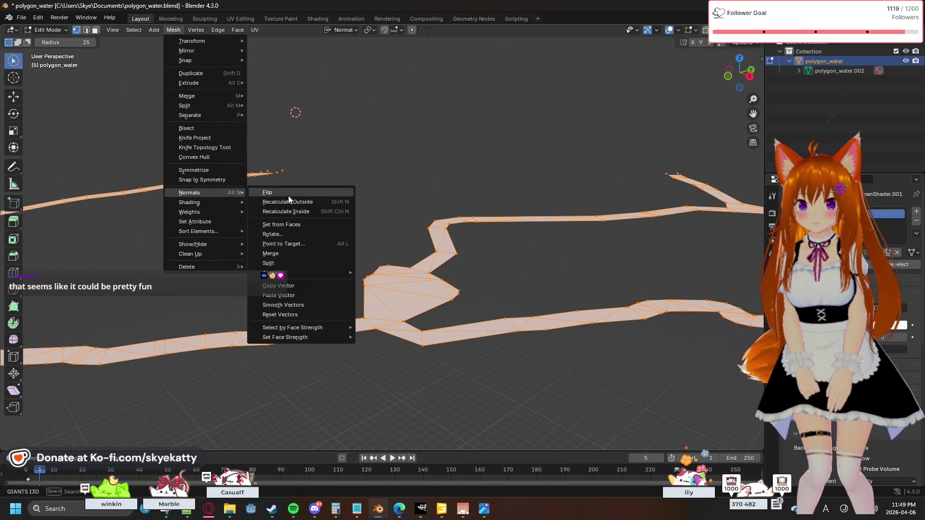
pyautogui.moveTo(190, 193)
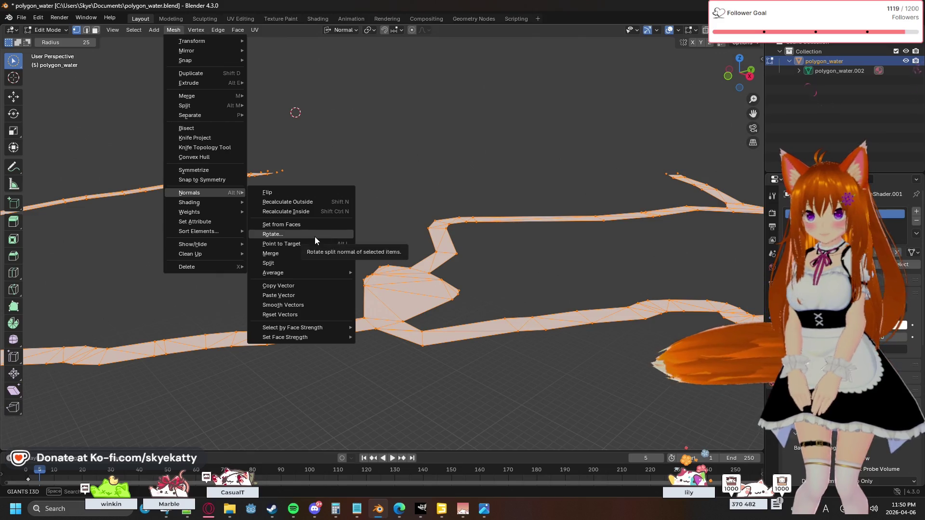
pyautogui.moveTo(274, 272)
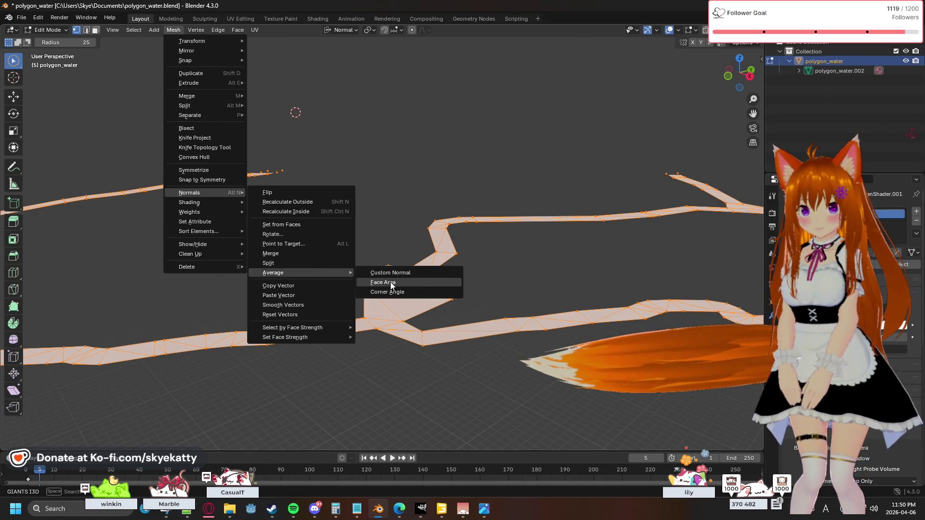
pyautogui.click(391, 286)
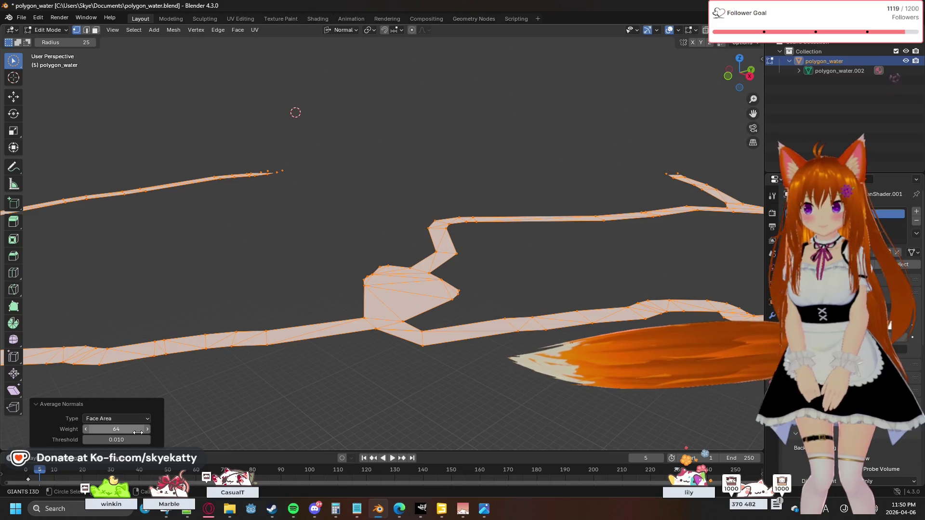
pyautogui.click(210, 308)
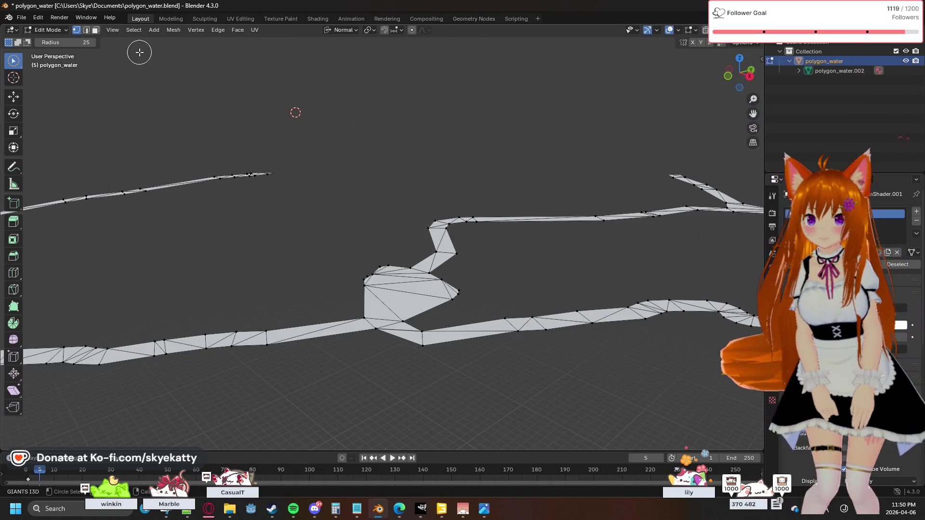
pyautogui.click(254, 30)
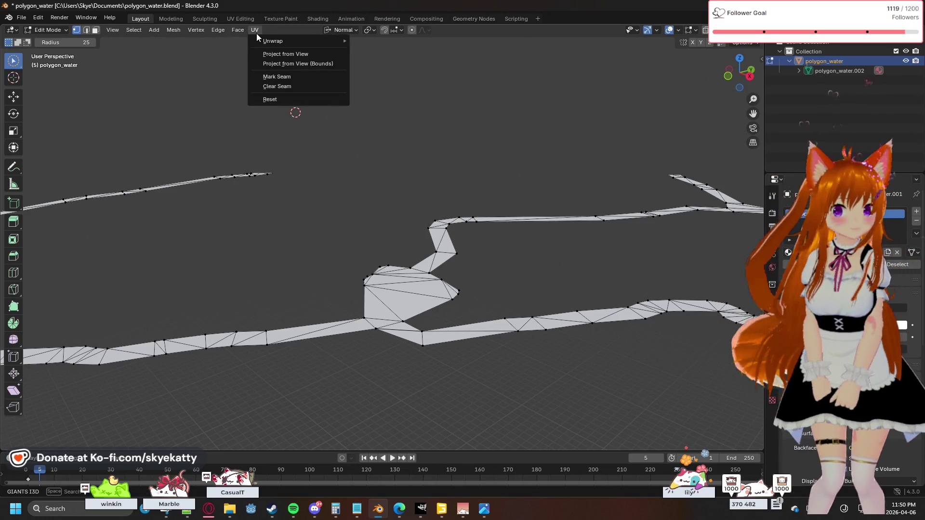
pyautogui.hotkey('shift', 'a')
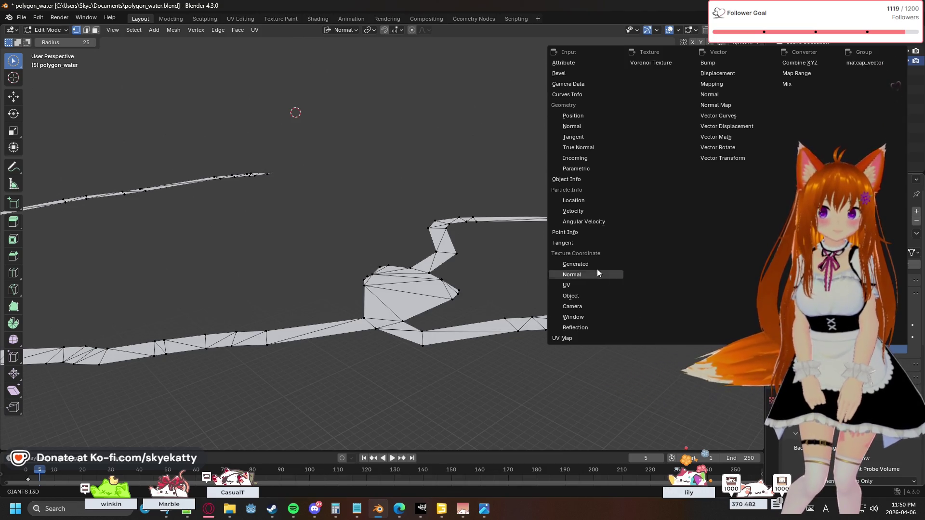
# Link a Normal Map node to the material's normal input.
pyautogui.click(598, 285)
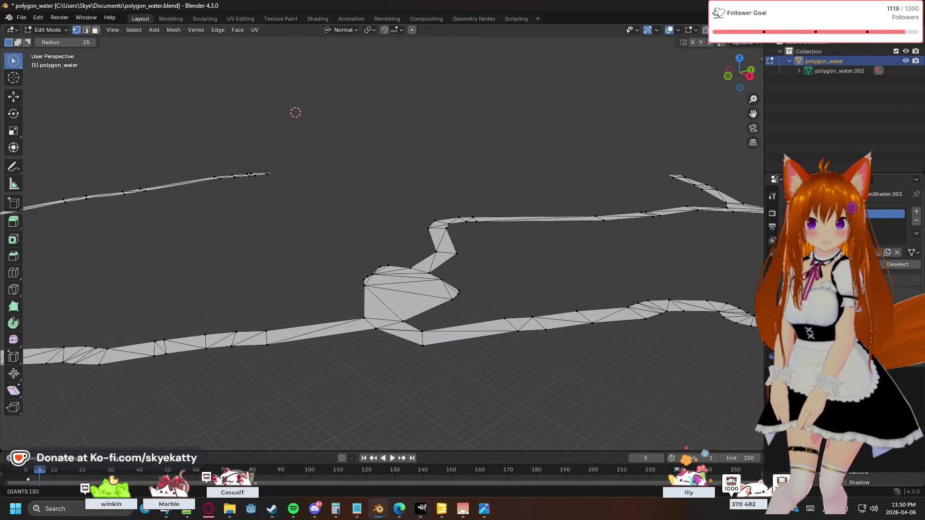
pyautogui.click(902, 352)
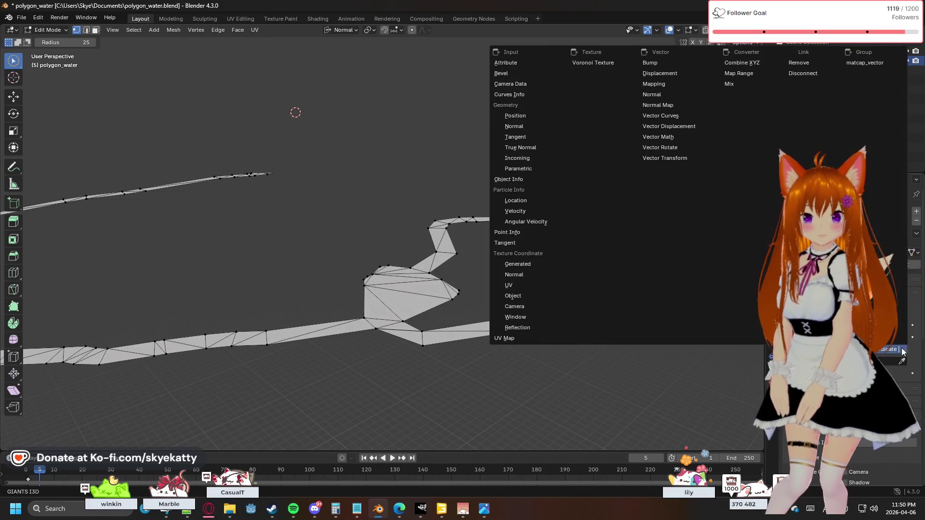
pyautogui.click(687, 105)
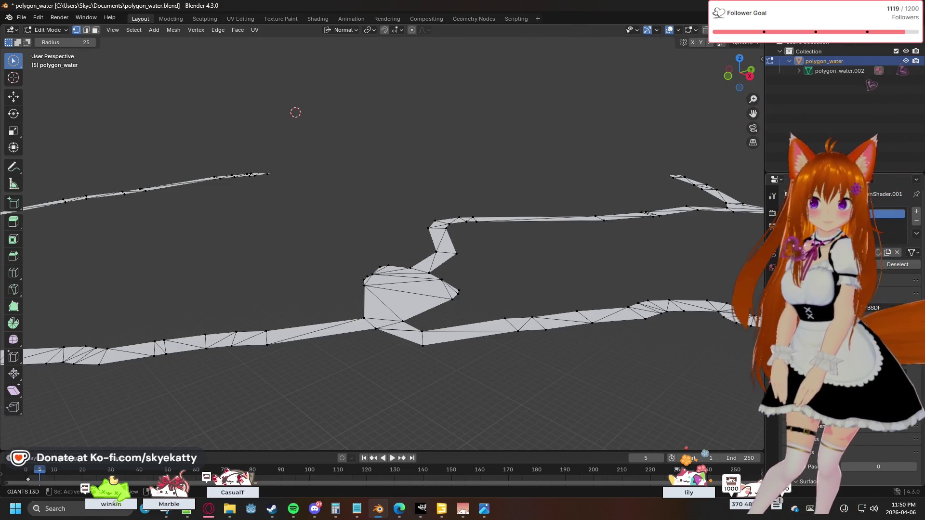
pyautogui.hotkey('shift', 'a')
pyautogui.press('Escape')
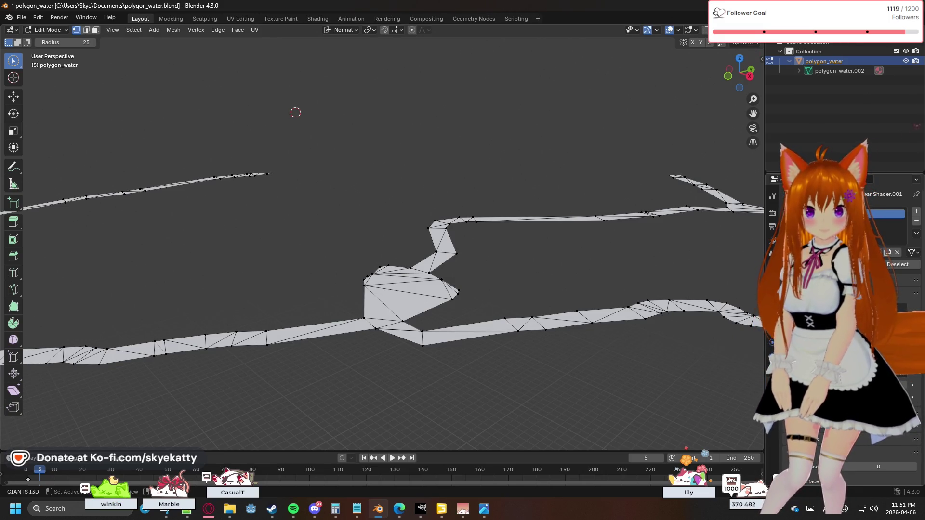
# Remove that node link again and return to Object Mode.
pyautogui.click(853, 355)
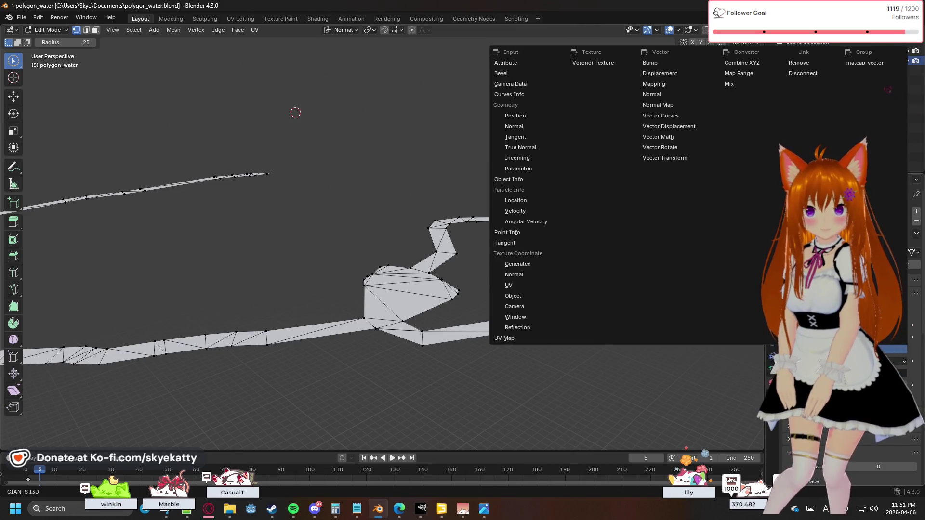
pyautogui.click(799, 62)
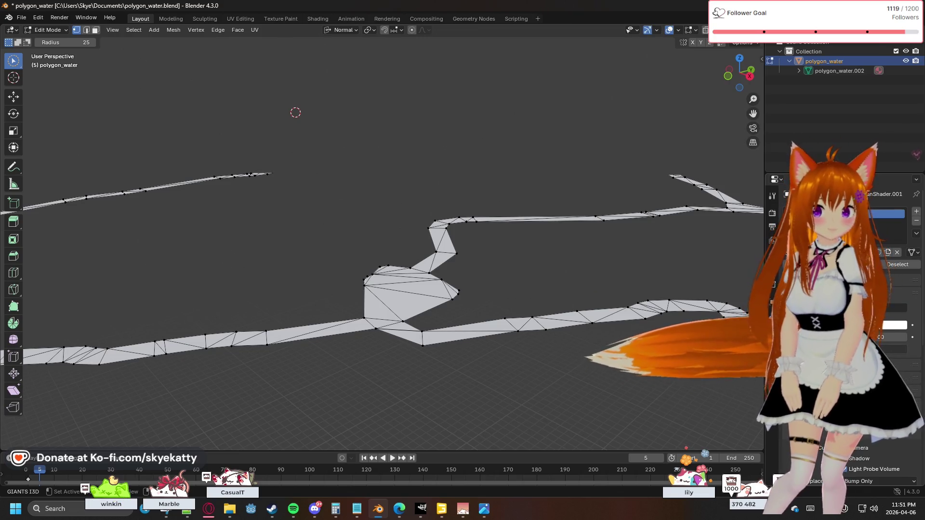
pyautogui.press('c')
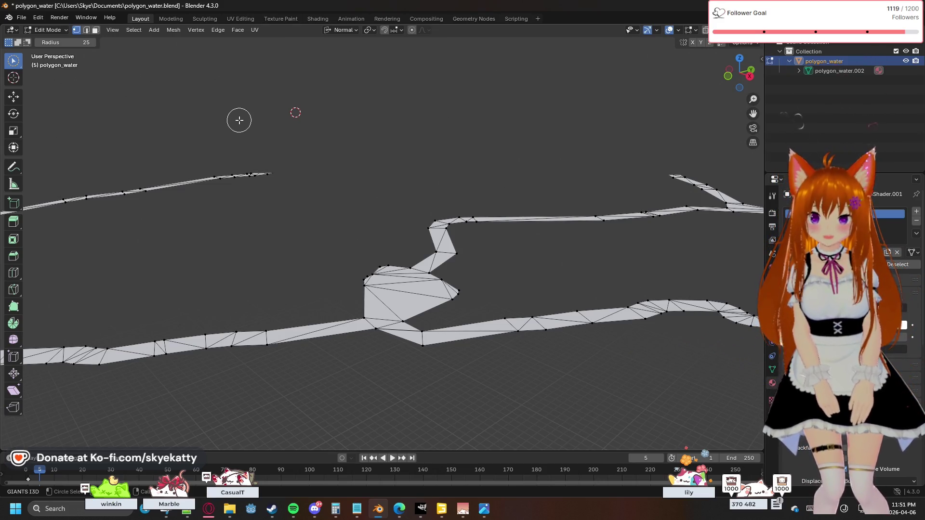
pyautogui.press('Tab')
# Give the water mesh Shade Flat, hide it from the viewport, and show the GIANTS material settings.
pyautogui.rightClick(412, 267)
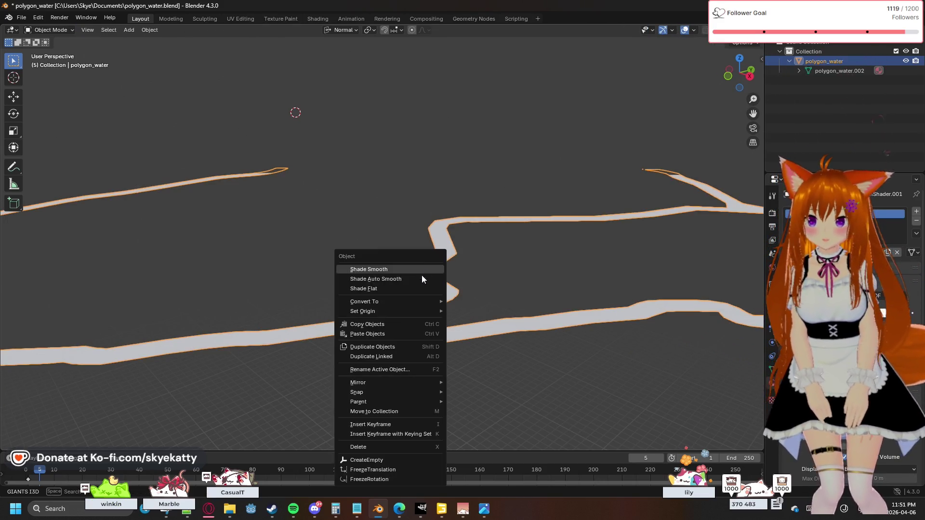
pyautogui.click(306, 277)
pyautogui.moveTo(314, 258); pyautogui.dragTo(311, 279, button='middle')
pyautogui.moveTo(371, 241); pyautogui.dragTo(373, 256, button='middle')
pyautogui.press('h')
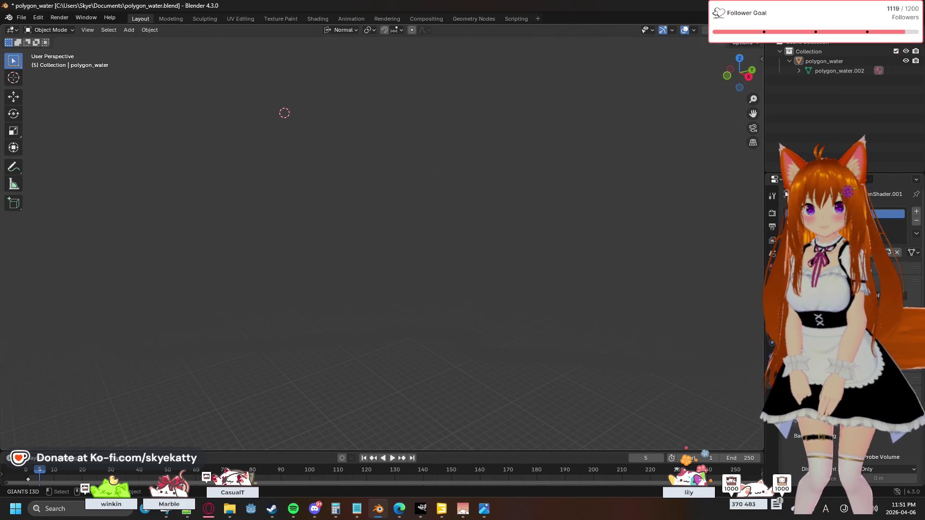
pyautogui.scroll(-3, 420, 328)
pyautogui.scroll(-2, 419, 330)
pyautogui.scroll(2, 417, 316)
pyautogui.scroll(-2, 417, 319)
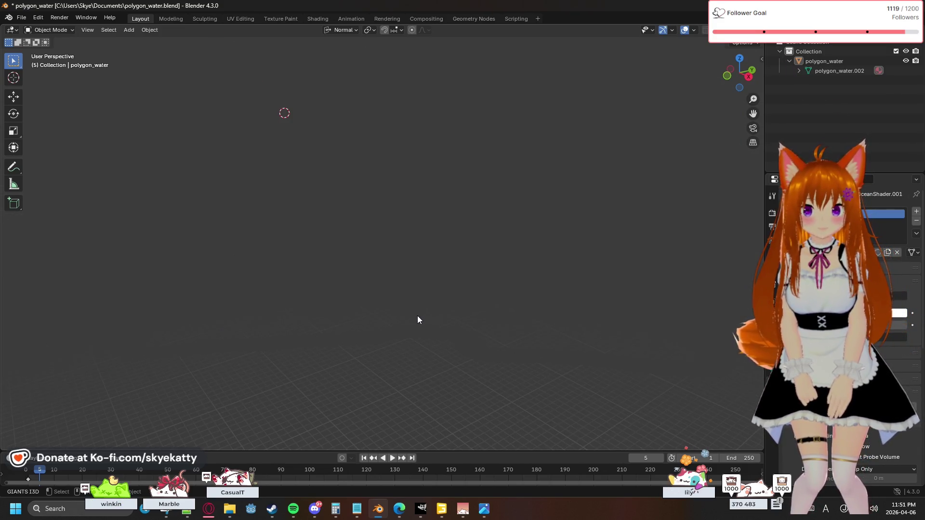
pyautogui.moveTo(415, 317); pyautogui.dragTo(404, 313, button='middle')
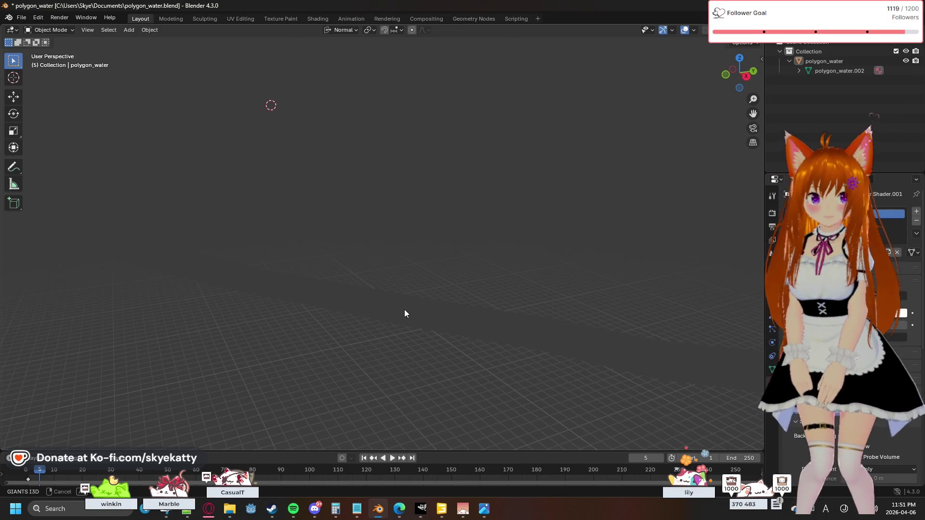
pyautogui.press('n')
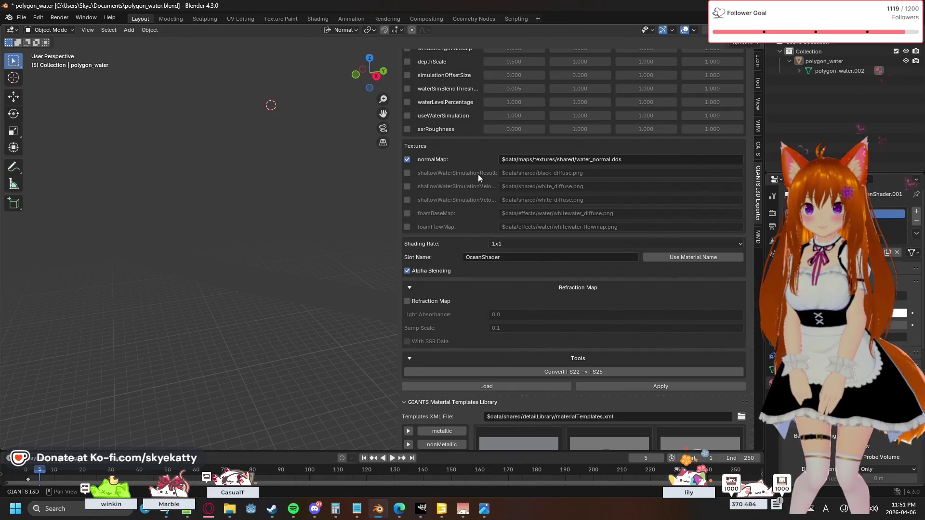
pyautogui.scroll(3, 478, 175)
pyautogui.scroll(2, 479, 174)
pyautogui.scroll(2, 479, 174)
pyautogui.scroll(2, 478, 174)
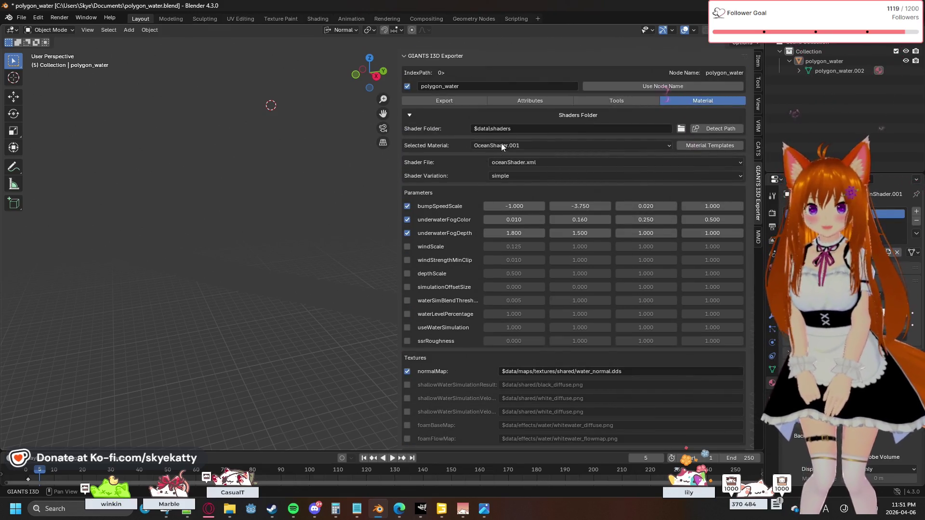
# Switch the GIANTS I3D Exporter between Material and Attributes, ending on polygon_water's attribute settings.
pyautogui.click(592, 102)
pyautogui.click(554, 102)
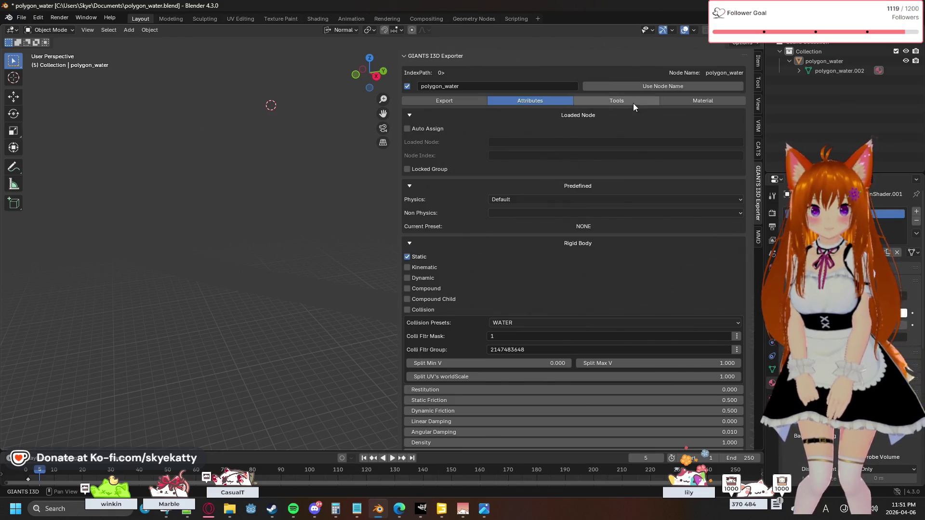
pyautogui.click(677, 102)
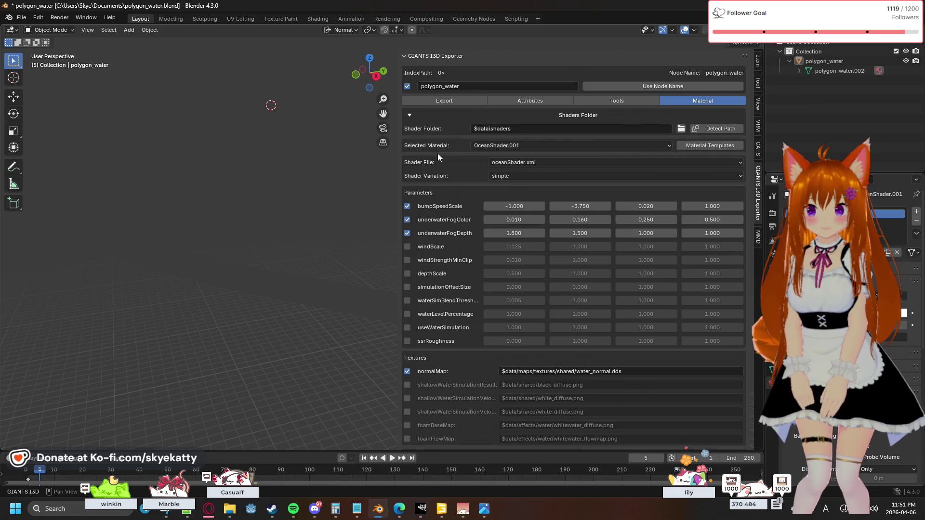
pyautogui.scroll(-2, 445, 173)
pyautogui.scroll(-1, 445, 173)
pyautogui.scroll(-1, 446, 173)
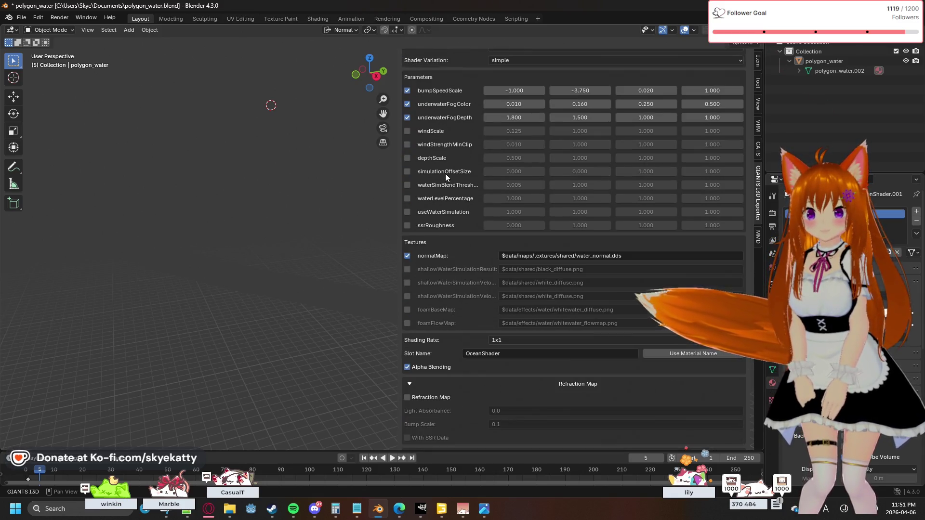
pyautogui.scroll(-2, 445, 174)
pyautogui.scroll(-1, 445, 174)
pyautogui.scroll(-1, 444, 174)
pyautogui.scroll(-1, 445, 174)
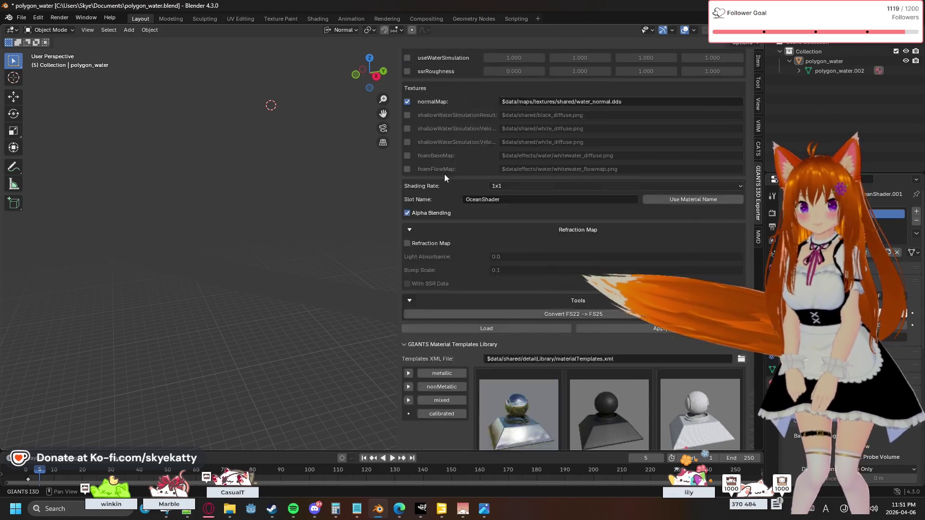
pyautogui.scroll(4, 446, 174)
pyautogui.scroll(4, 448, 168)
pyautogui.click(525, 104)
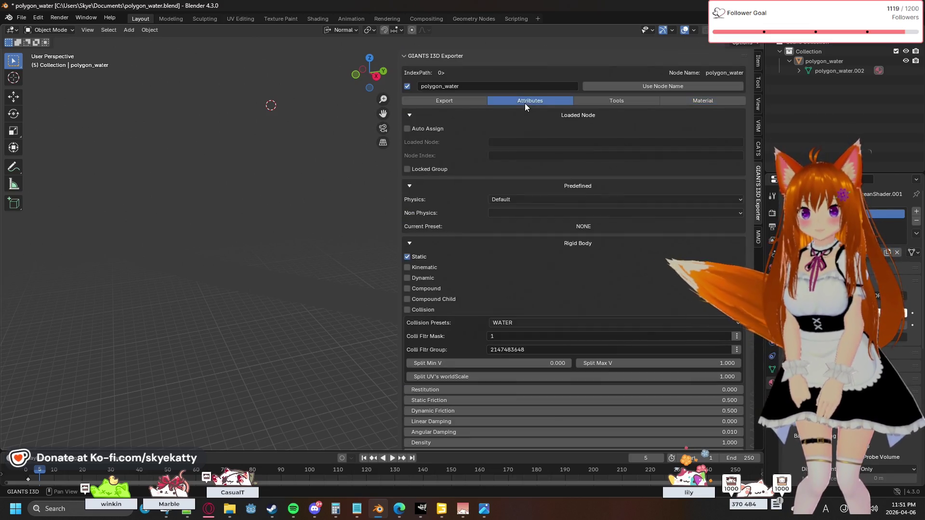
pyautogui.scroll(-2, 454, 173)
pyautogui.scroll(-3, 455, 173)
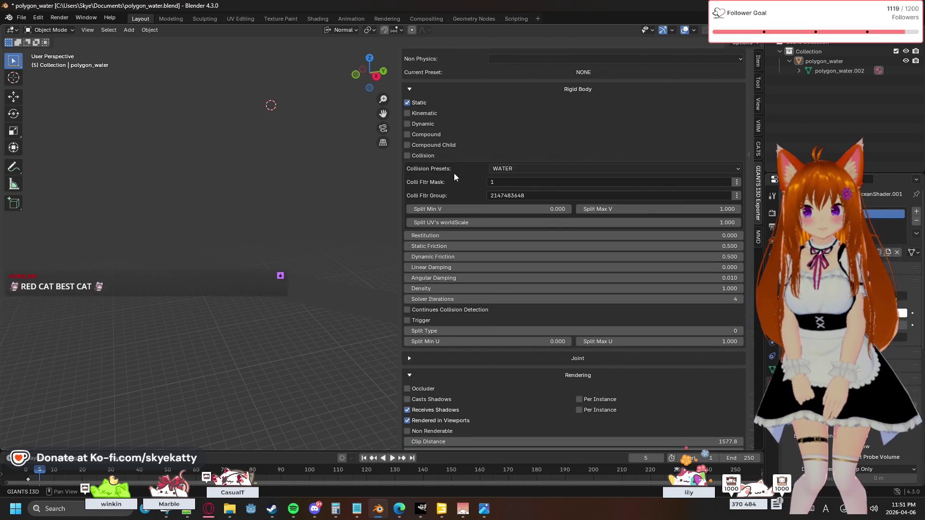
pyautogui.scroll(-3, 454, 173)
pyautogui.scroll(-3, 453, 172)
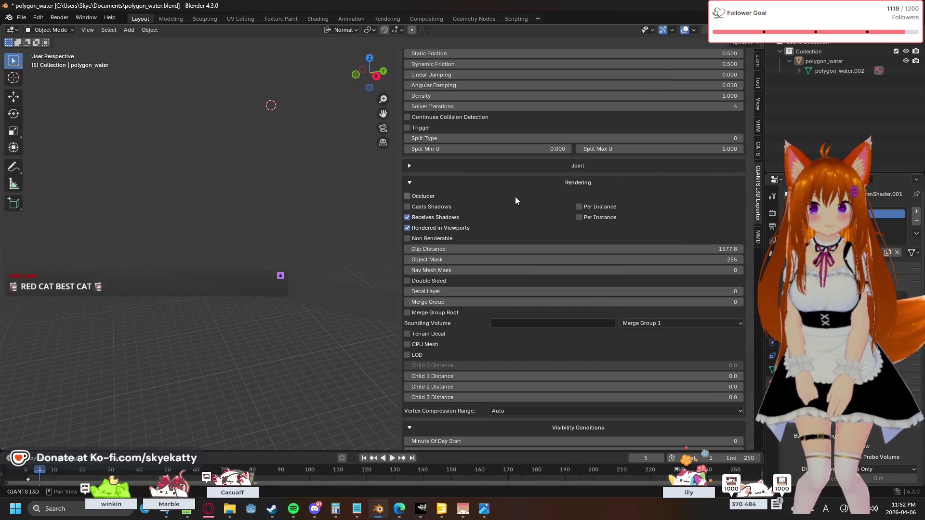
pyautogui.scroll(-2, 588, 218)
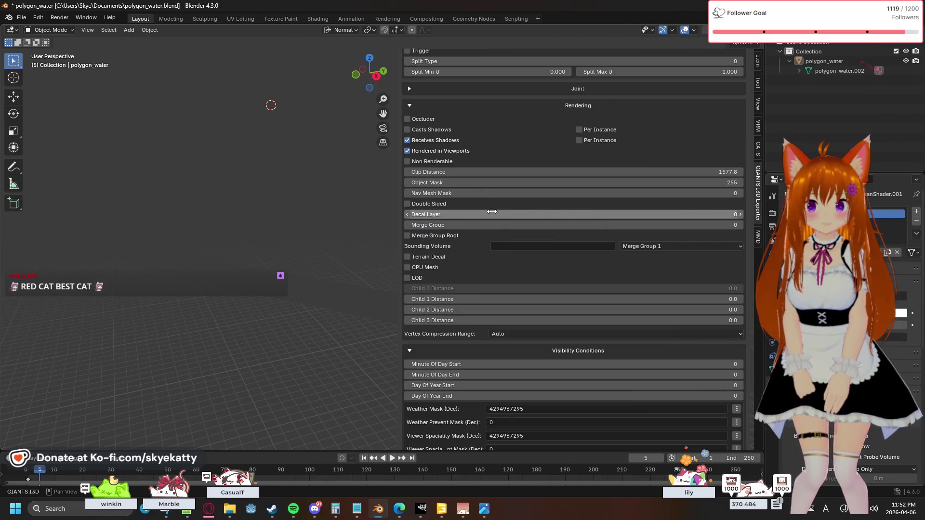
pyautogui.scroll(-1, 485, 250)
pyautogui.scroll(-1, 492, 251)
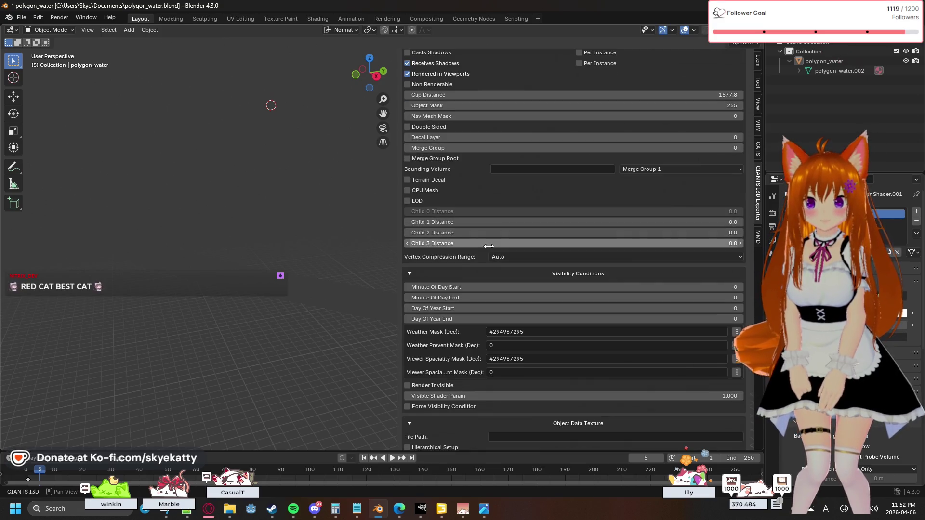
pyautogui.scroll(-1, 492, 250)
pyautogui.scroll(-1, 491, 248)
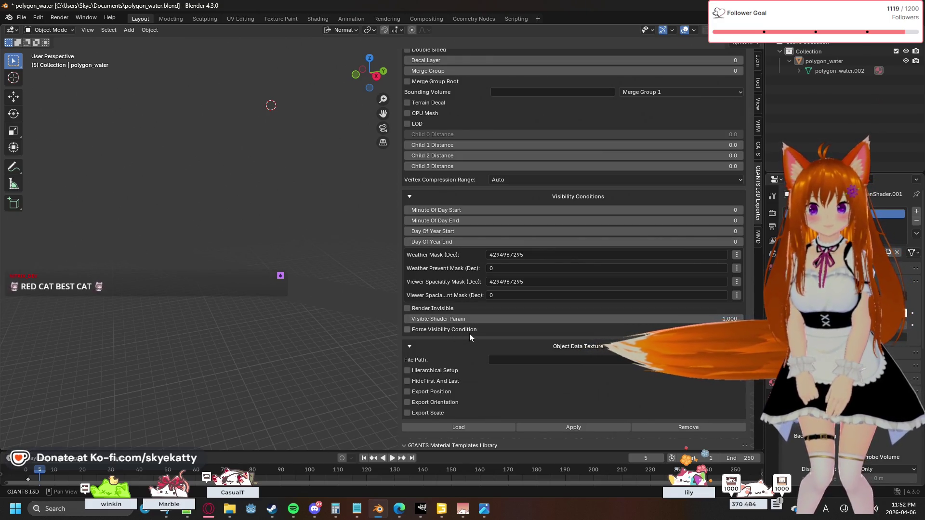
pyautogui.scroll(-1, 469, 334)
pyautogui.scroll(-1, 469, 333)
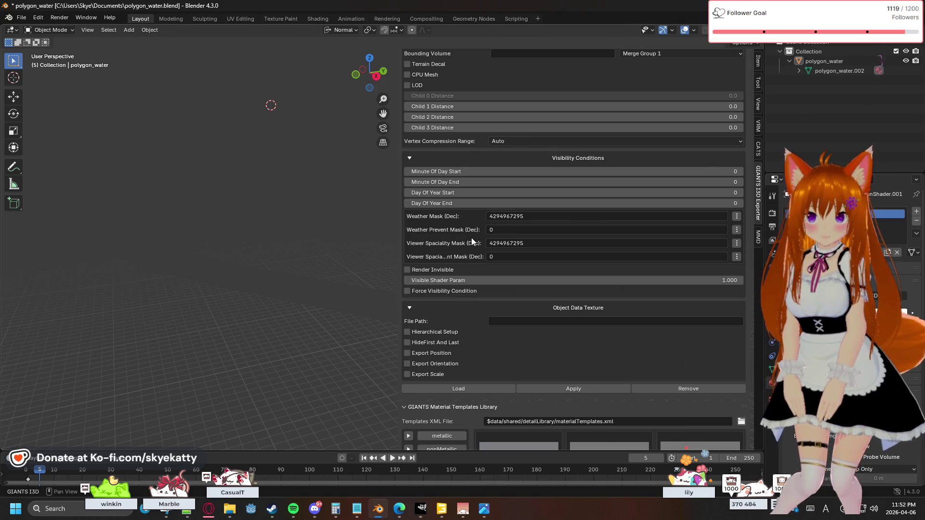
pyautogui.scroll(-1, 471, 238)
pyautogui.scroll(-3, 471, 237)
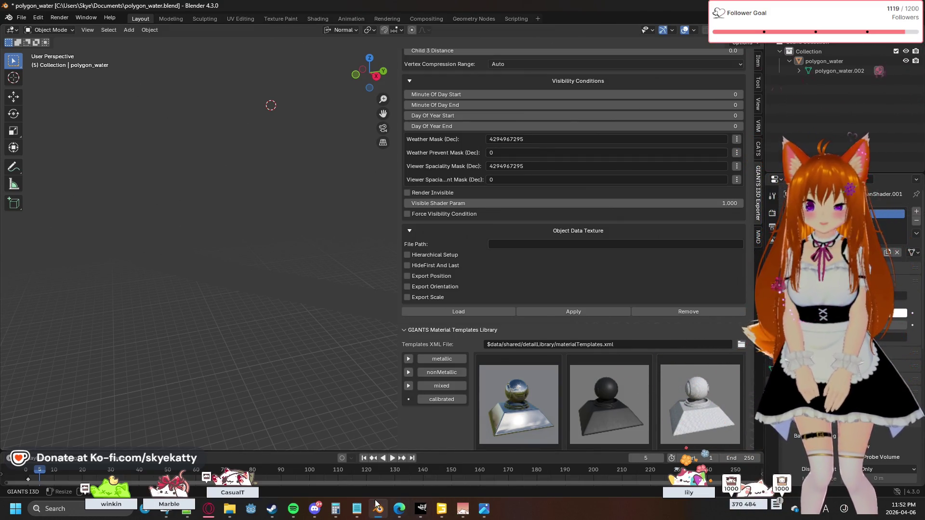
pyautogui.click(421, 508)
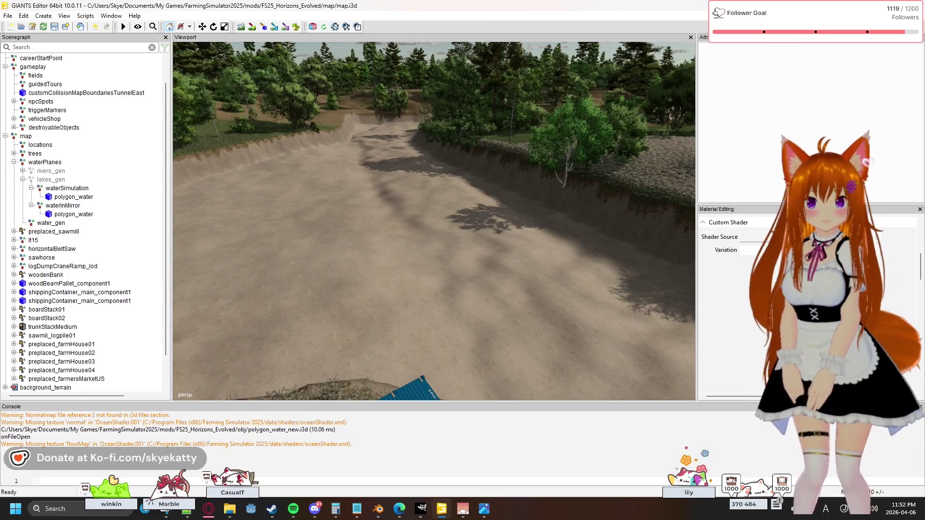
pyautogui.moveTo(463, 5); pyautogui.dragTo(752, 85)
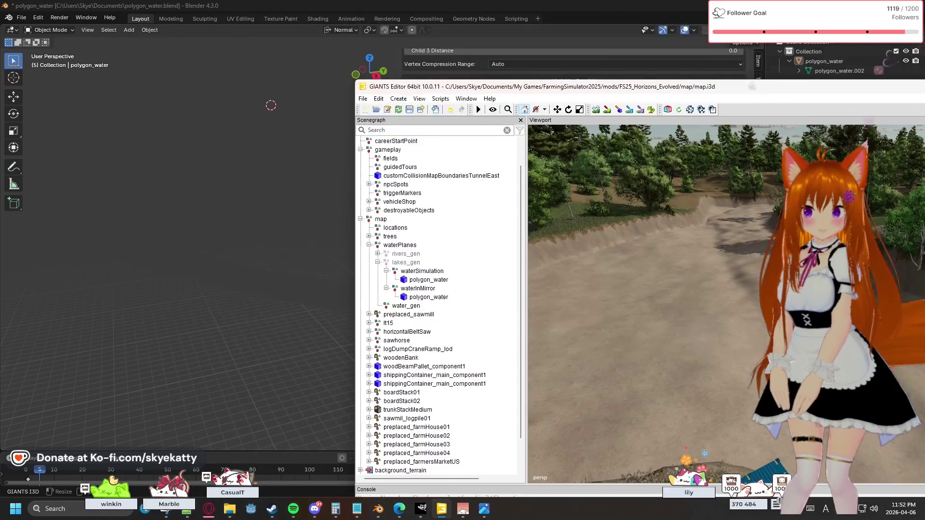
pyautogui.click(857, 86)
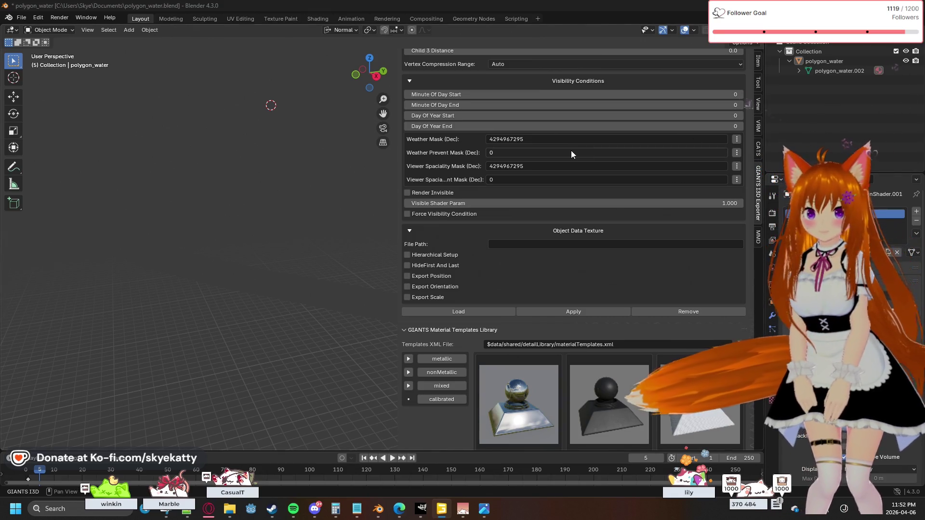
pyautogui.scroll(1, 571, 150)
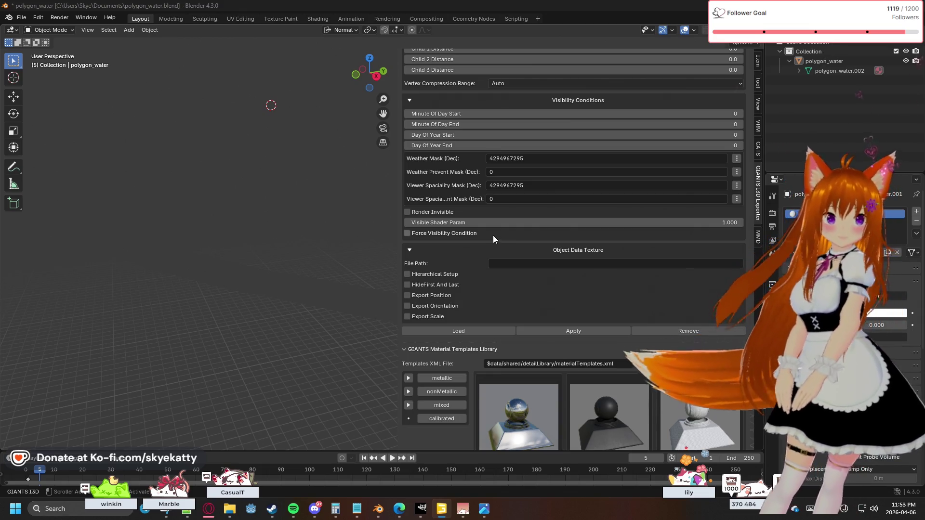
pyautogui.click(513, 222)
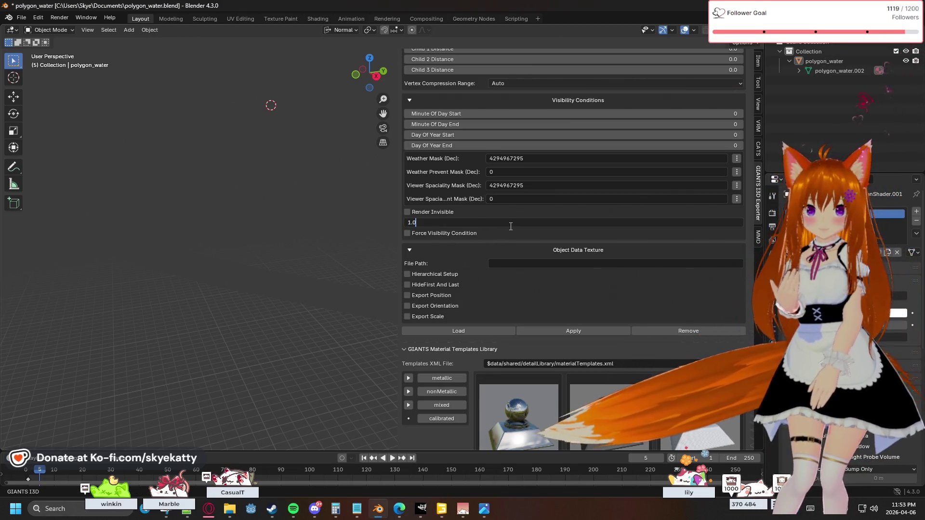
pyautogui.press('Return')
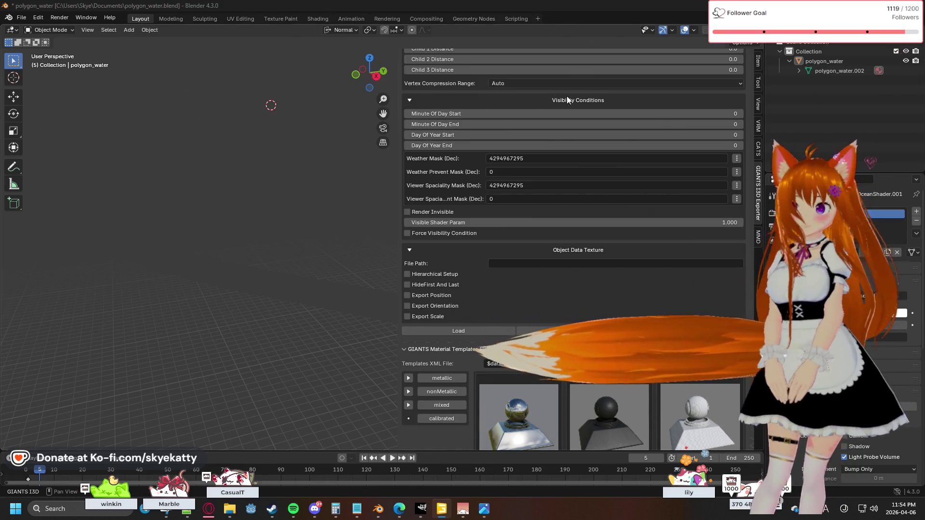
# Uncheck every bit in the Weather Mask's Bitmask Editor and apply it as 0.
pyautogui.click(736, 158)
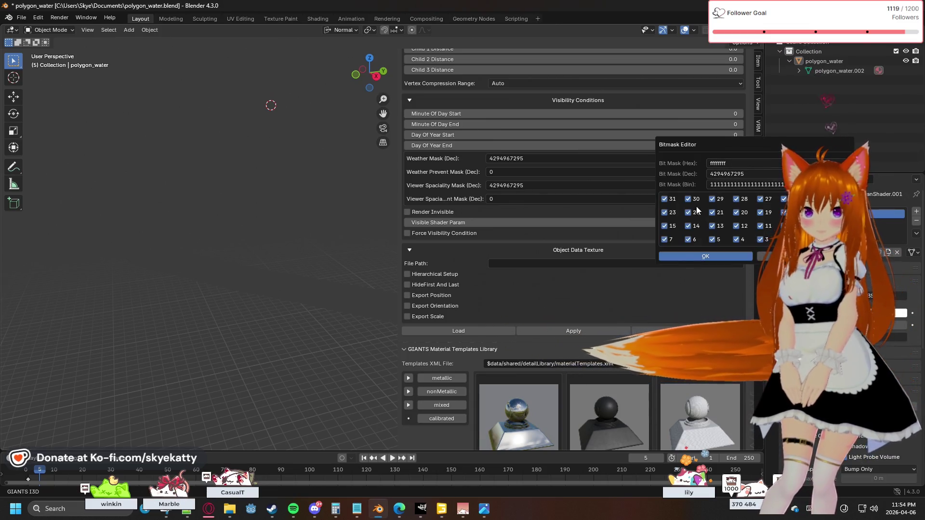
pyautogui.click(809, 240)
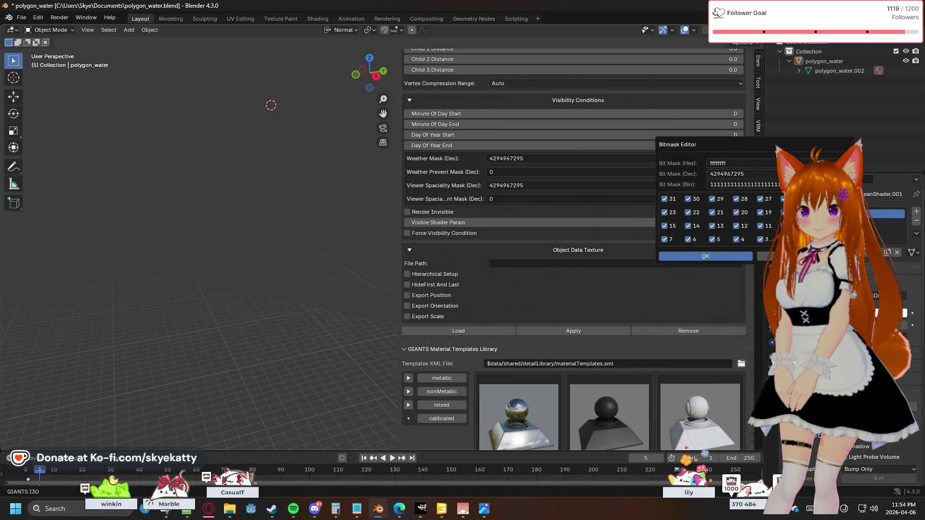
pyautogui.moveTo(761, 240)
pyautogui.mouseDown()
pyautogui.moveTo(666, 239)
pyautogui.moveTo(688, 225)
pyautogui.moveTo(834, 226)
pyautogui.mouseUp()
pyautogui.click(834, 212)
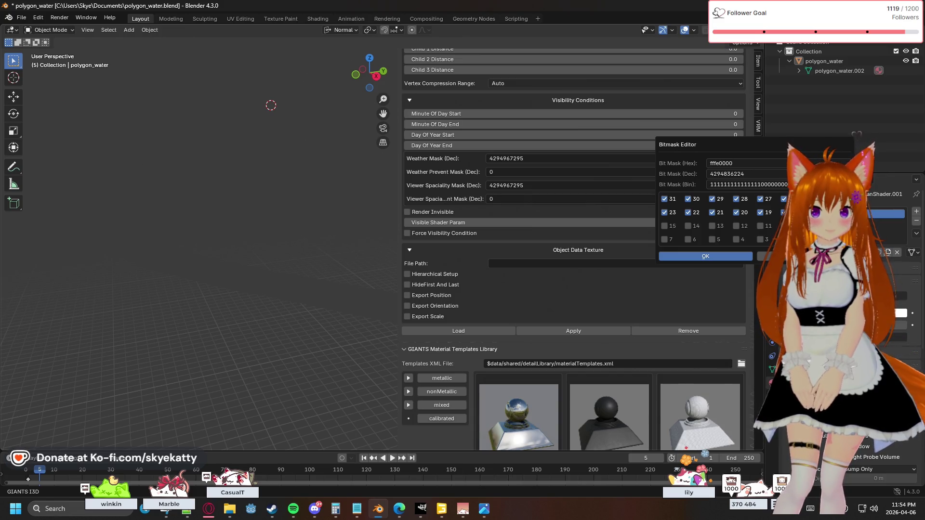
pyautogui.moveTo(785, 212)
pyautogui.mouseDown()
pyautogui.moveTo(683, 213)
pyautogui.moveTo(761, 199)
pyautogui.mouseUp()
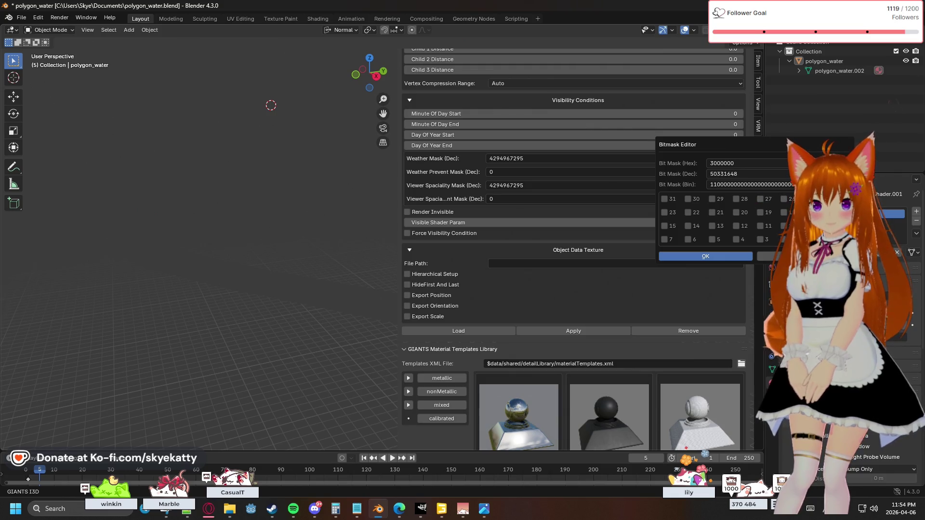
pyautogui.click(706, 256)
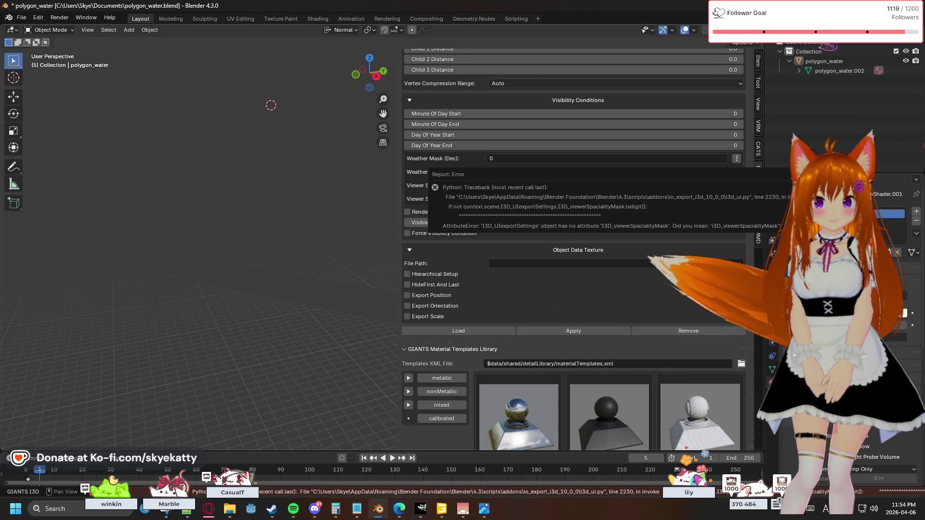
# Set the Viewer Spaciality Mask (Dec) to 0 despite the bit editor's Python error.
pyautogui.click(736, 185)
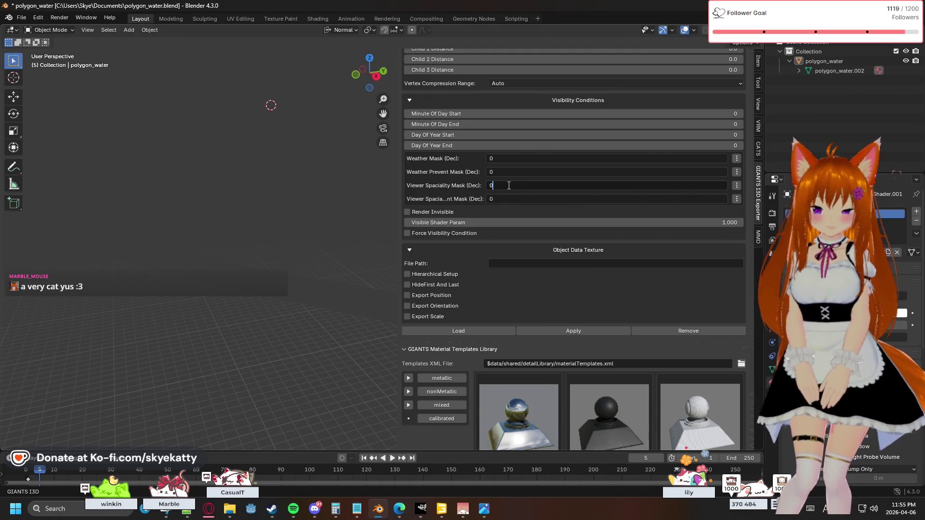
pyautogui.press('Return')
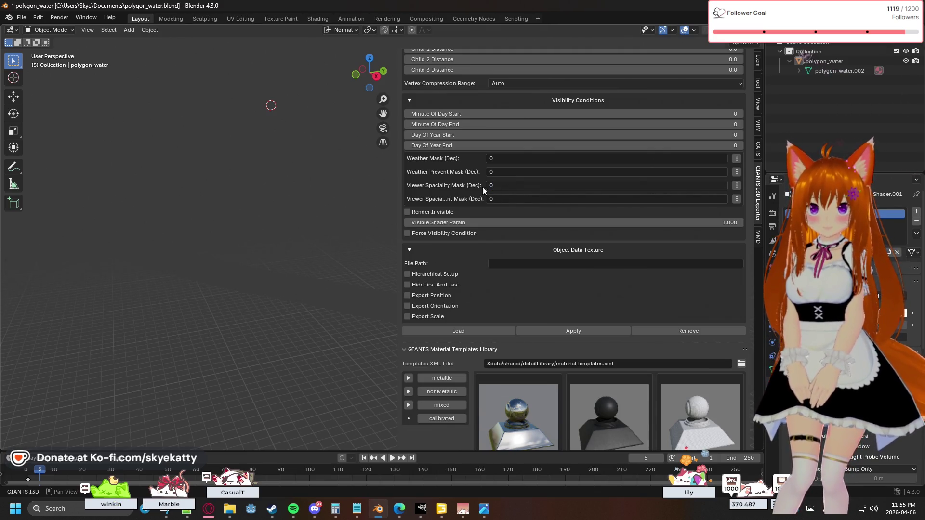
pyautogui.click(736, 185)
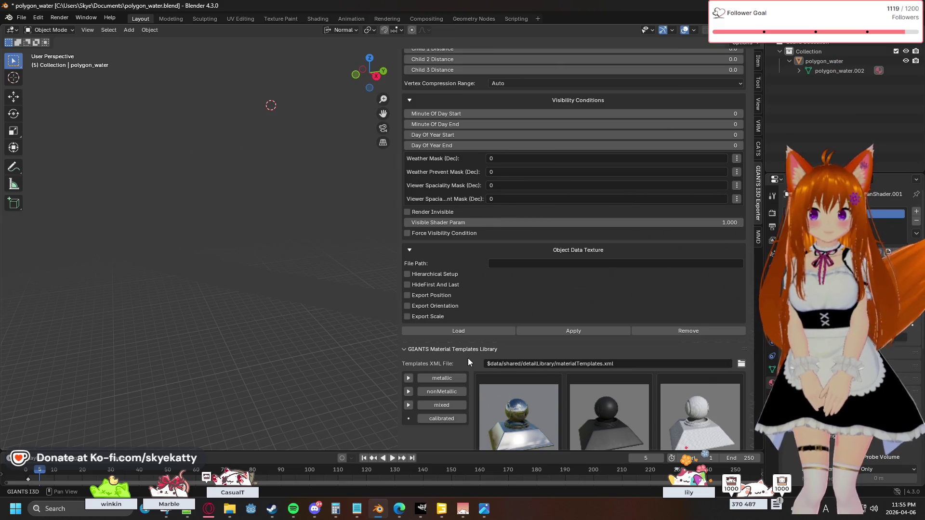
pyautogui.scroll(-2, 468, 358)
pyautogui.scroll(2, 478, 347)
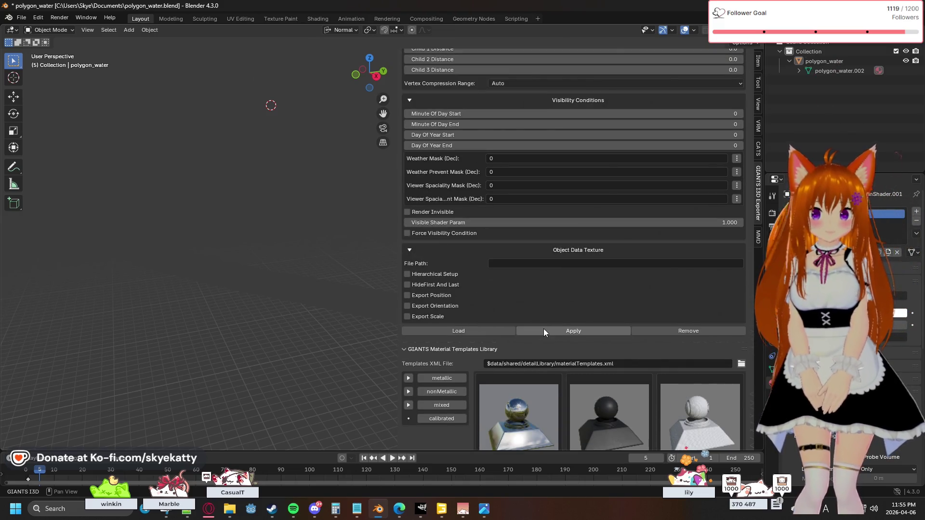
pyautogui.scroll(2, 539, 265)
pyautogui.scroll(2, 578, 116)
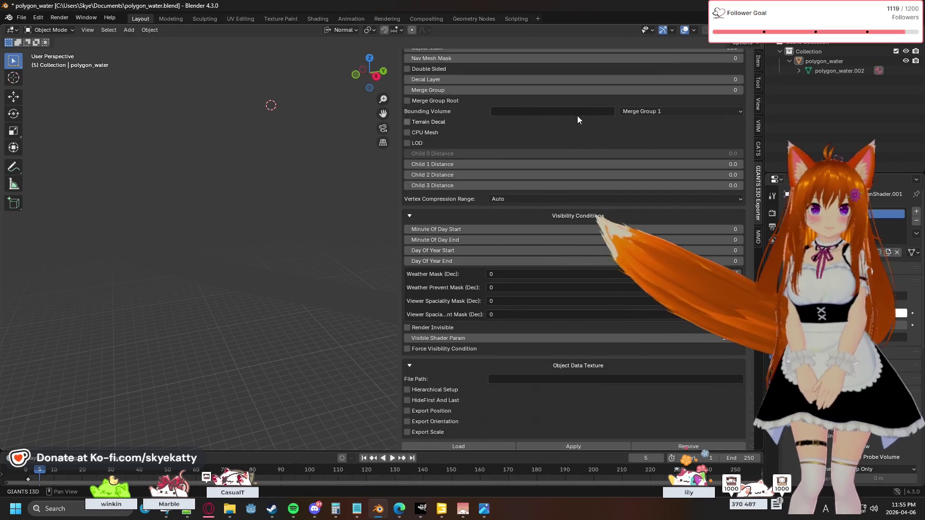
pyautogui.scroll(2, 597, 109)
pyautogui.scroll(5, 610, 109)
pyautogui.scroll(2, 610, 109)
pyautogui.scroll(2, 616, 106)
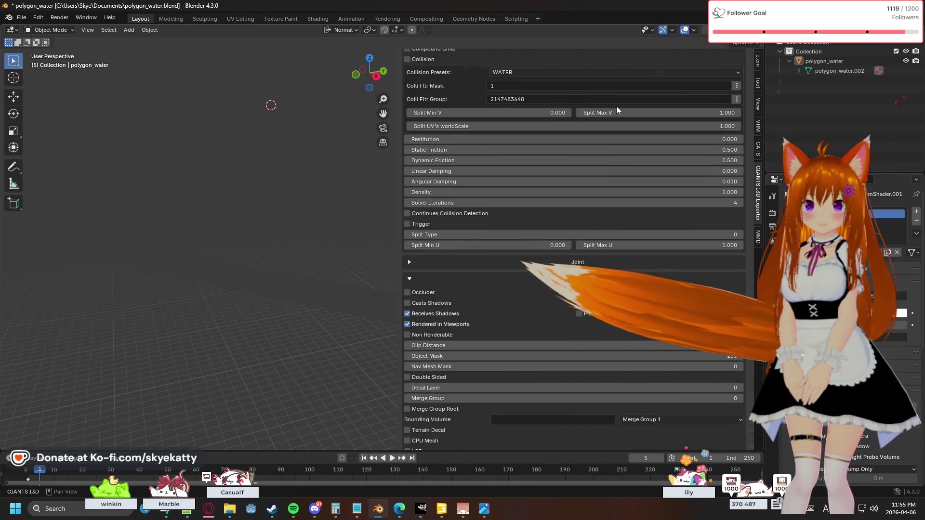
pyautogui.scroll(5, 617, 106)
pyautogui.scroll(2, 617, 105)
pyautogui.scroll(2, 617, 105)
# Review the exporter's Tools and Material settings, then run Export All to polygon_water_new.i3d.
pyautogui.click(636, 102)
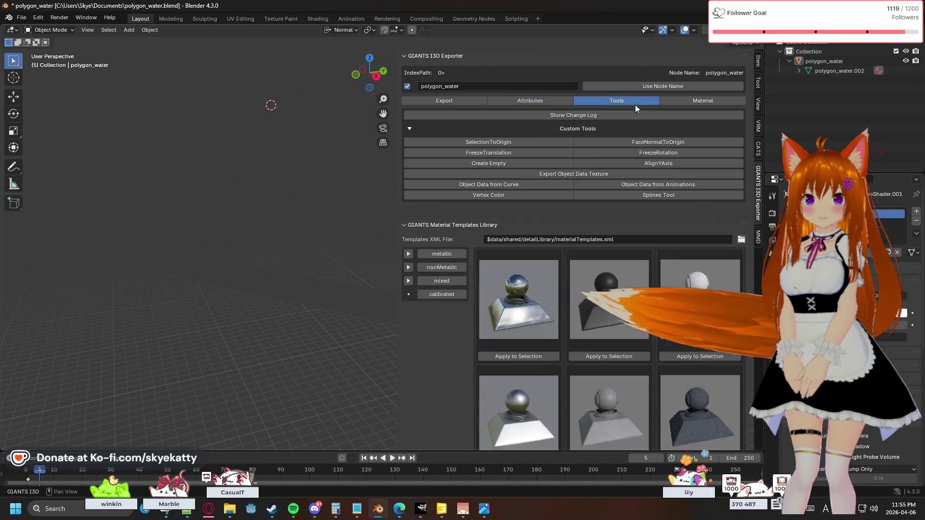
pyautogui.click(683, 101)
pyautogui.scroll(-1, 619, 196)
pyautogui.scroll(-5, 610, 265)
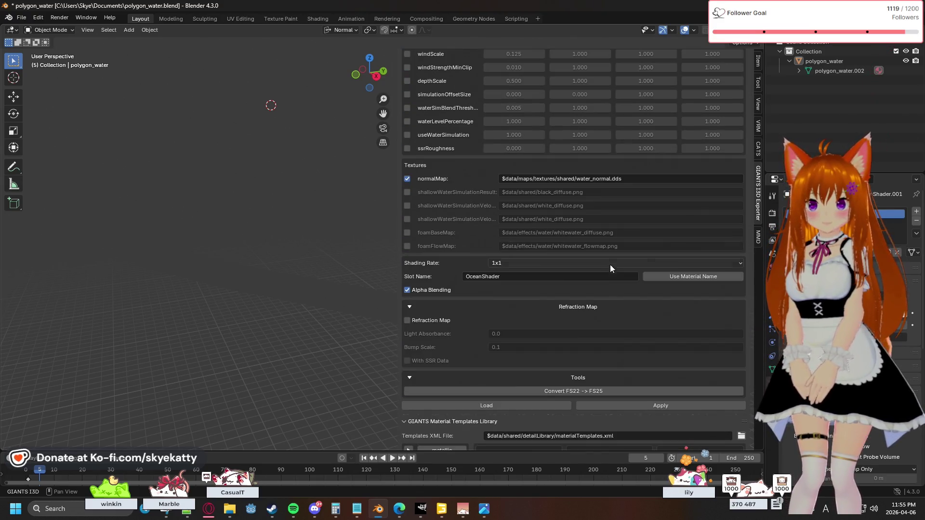
pyautogui.scroll(-1, 601, 288)
pyautogui.scroll(2, 569, 289)
pyautogui.scroll(1, 570, 288)
pyautogui.scroll(2, 570, 288)
pyautogui.scroll(1, 570, 291)
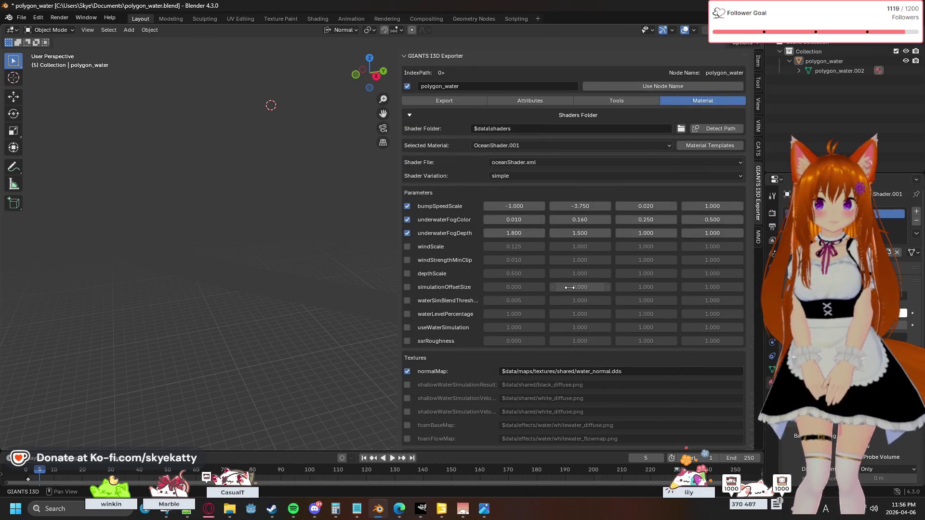
pyautogui.click(444, 103)
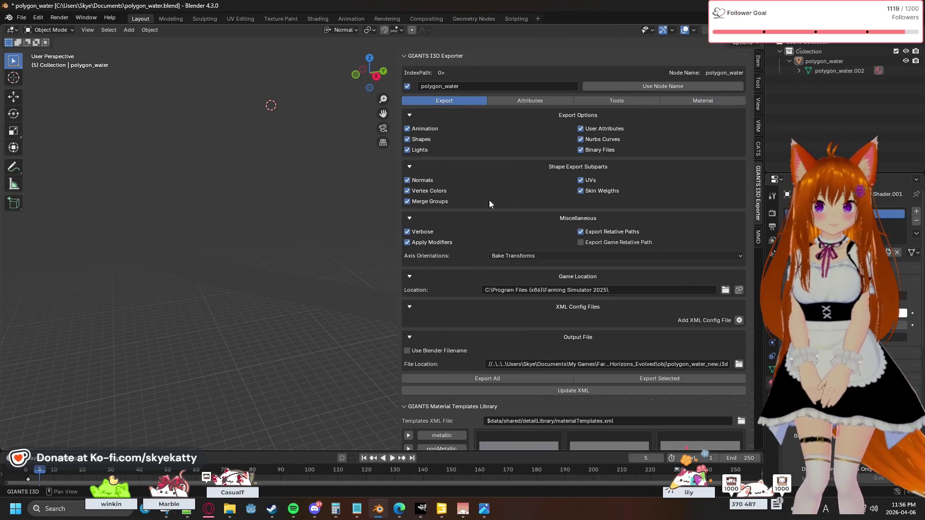
pyautogui.scroll(-1, 549, 290)
pyautogui.scroll(-1, 572, 327)
pyautogui.click(525, 341)
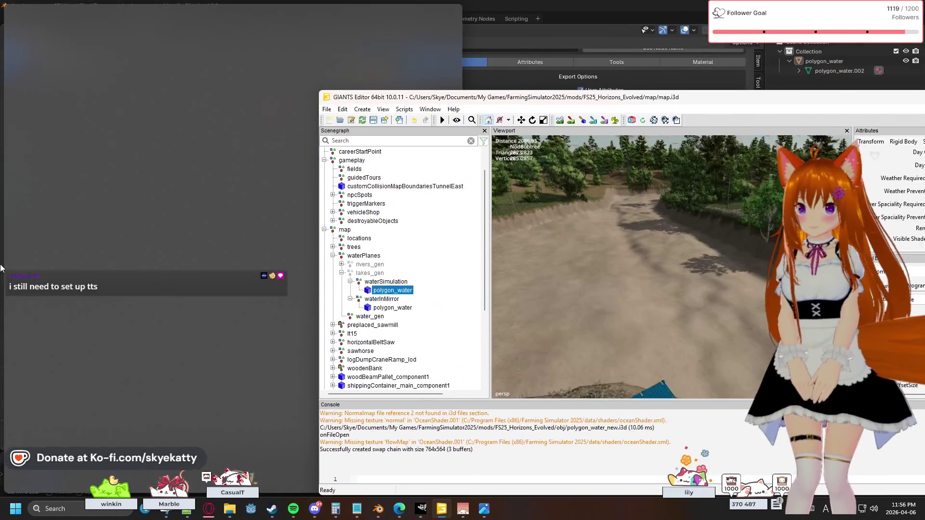
# Maximize the GIANTS Editor window, orbit over the map terrain near polygon_water, then switch back to Blender.
pyautogui.press('super+Left')
pyautogui.click(422, 73)
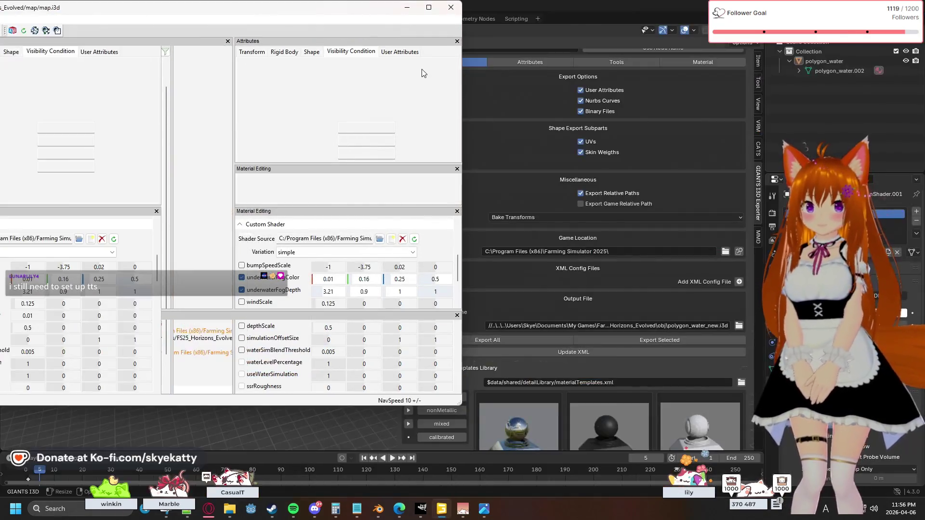
pyautogui.press('super+Up')
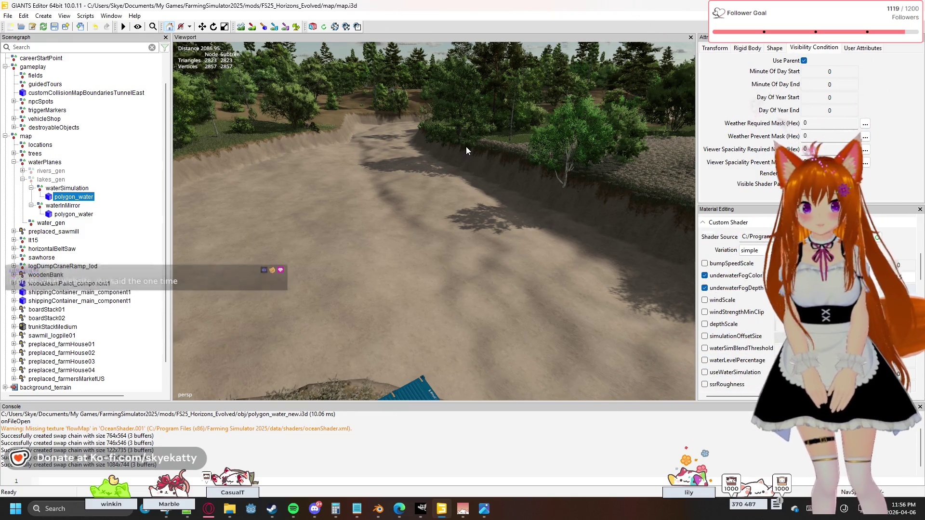
pyautogui.moveTo(440, 172)
pyautogui.mouseDown(button='right')
pyautogui.moveTo(895, 126)
pyautogui.moveTo(775, 119)
pyautogui.moveTo(772, 140)
pyautogui.mouseUp(button='right')
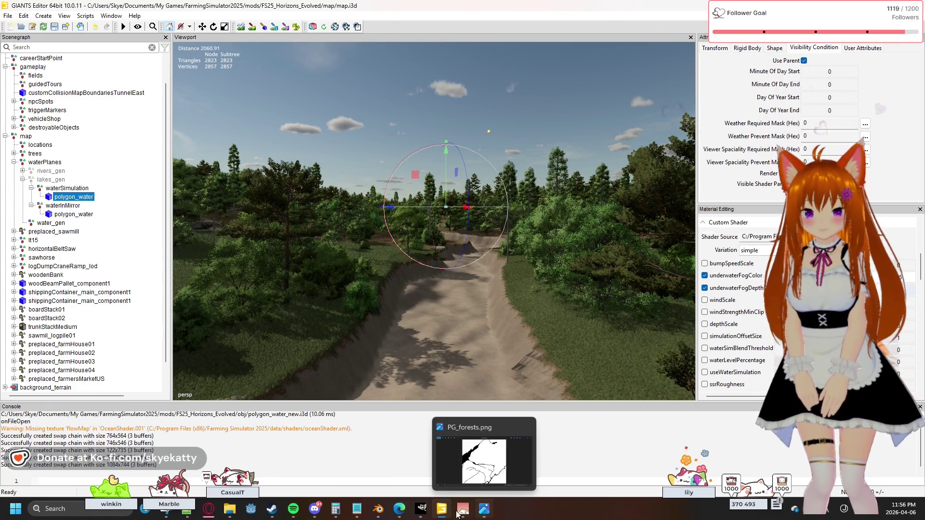
pyautogui.click(378, 509)
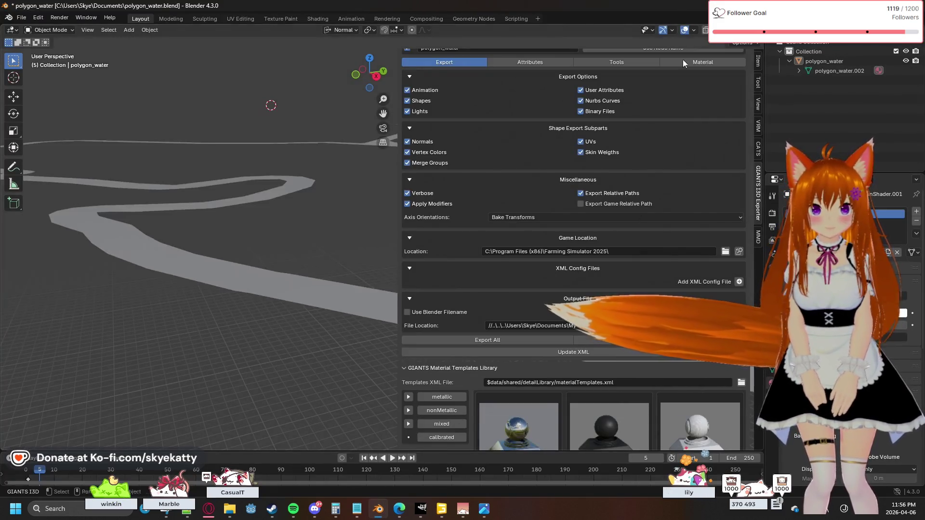
# Hide the sidebar and orbit from top view to locate the river mesh in the viewport.
pyautogui.click(370, 59)
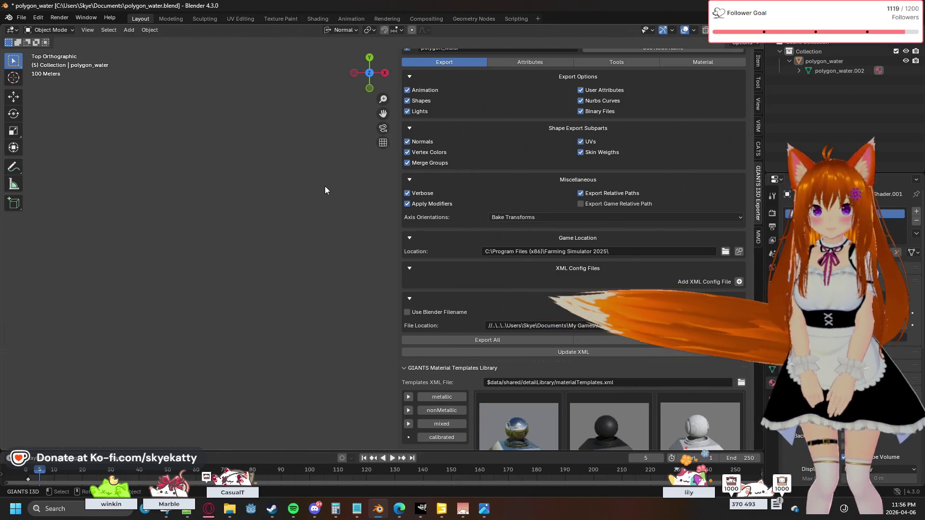
pyautogui.press('n')
pyautogui.moveTo(325, 190); pyautogui.dragTo(480, 231, button='middle')
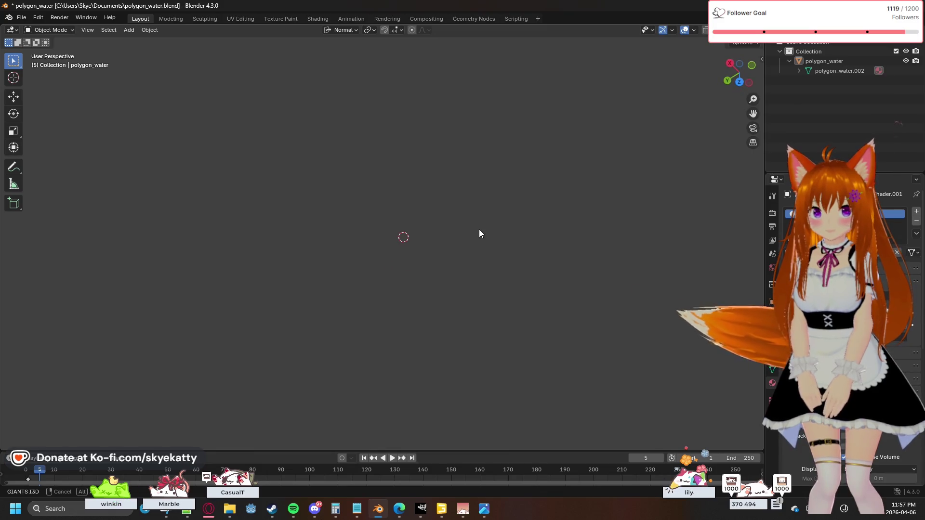
pyautogui.click(739, 81)
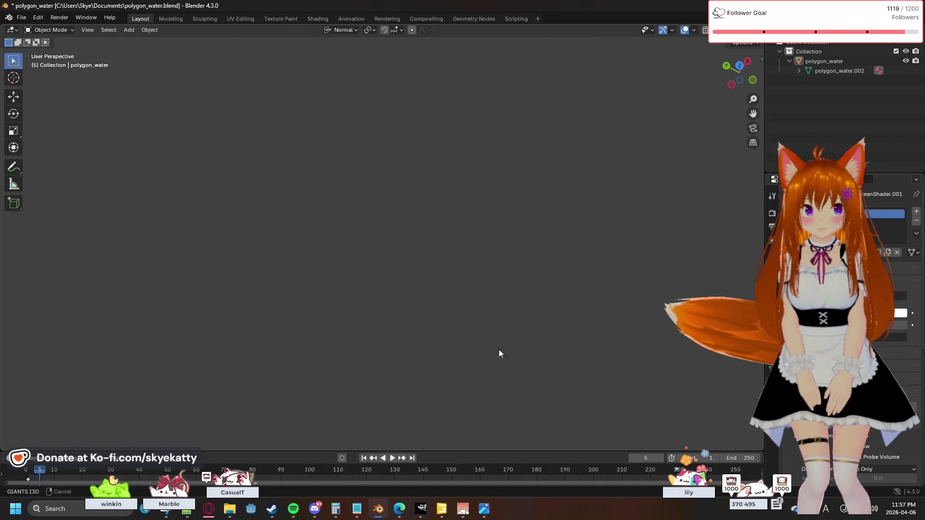
pyautogui.moveTo(403, 327)
pyautogui.mouseDown(button='middle')
pyautogui.moveTo(421, 166)
pyautogui.moveTo(460, 128)
pyautogui.moveTo(446, 345)
pyautogui.moveTo(434, 318)
pyautogui.mouseUp(button='middle')
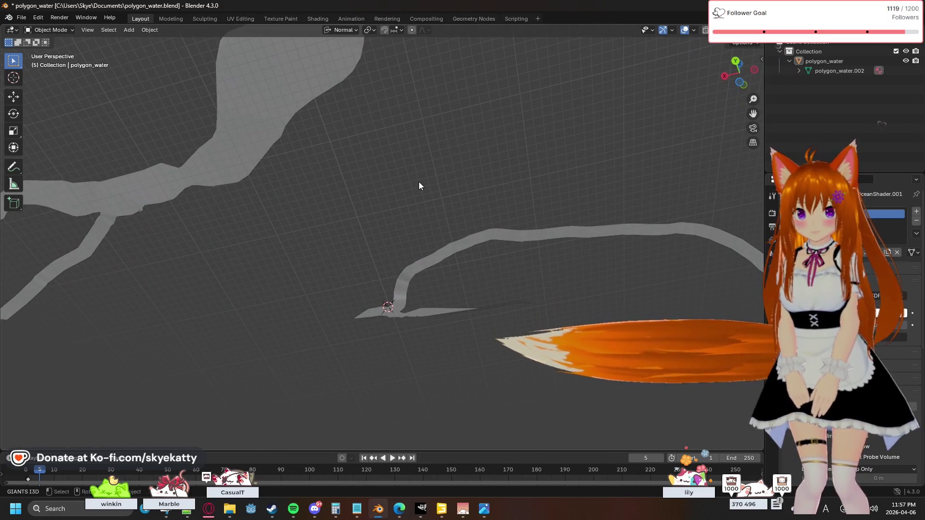
pyautogui.moveTo(418, 186); pyautogui.dragTo(381, 408, button='middle')
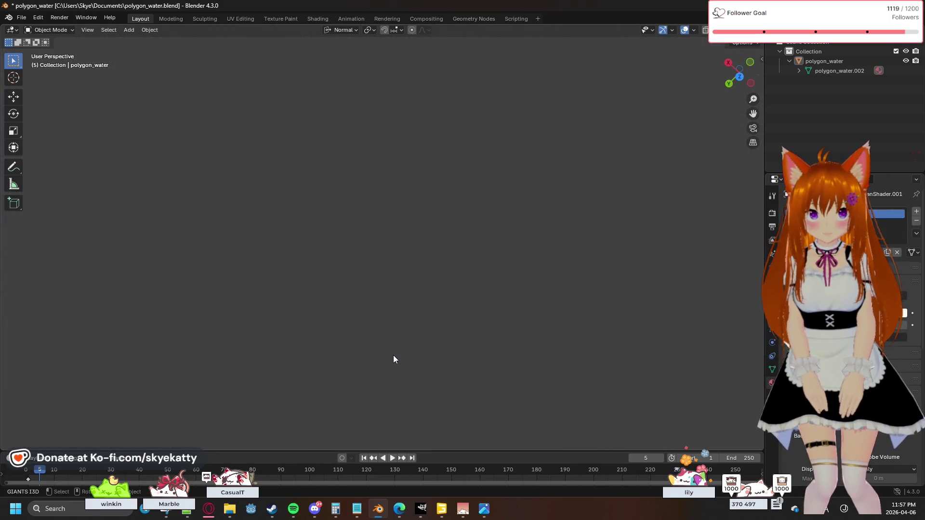
pyautogui.scroll(-3, 393, 359)
pyautogui.scroll(-3, 393, 358)
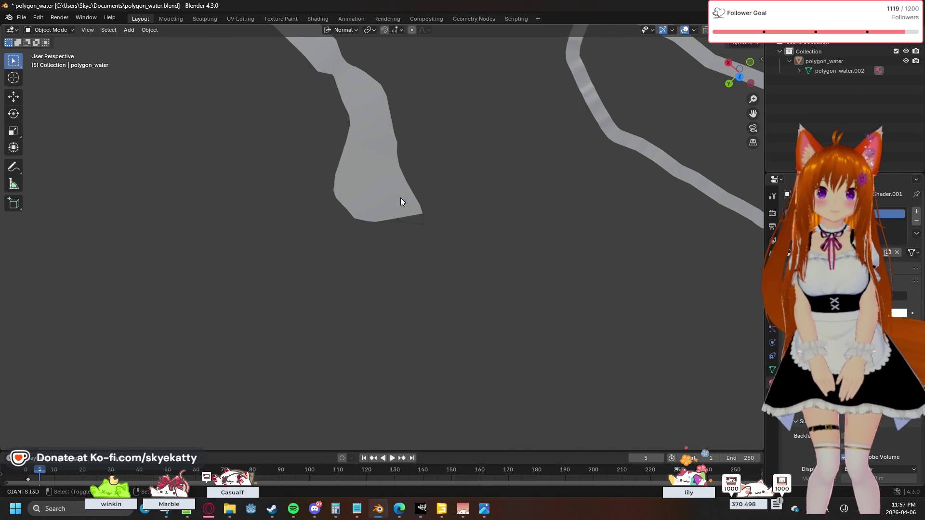
pyautogui.scroll(-2, 448, 177)
pyautogui.scroll(-3, 338, 282)
# Pan and orbit around the river junction to inspect it closely, then restore the exporter sidebar.
pyautogui.keyDown('shift'); pyautogui.moveTo(338, 282); pyautogui.dragTo(316, 271, button='middle'); pyautogui.keyUp('shift')
pyautogui.scroll(2, 359, 275)
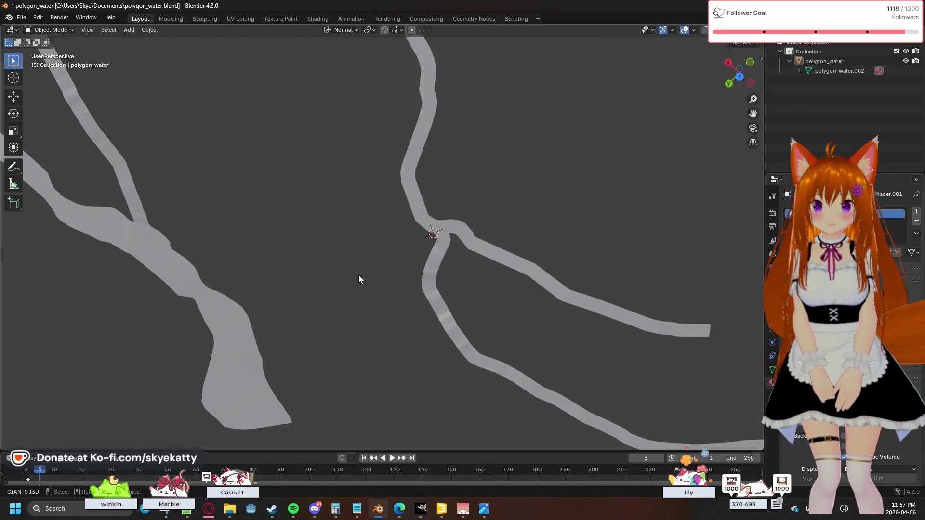
pyautogui.scroll(2, 366, 255)
pyautogui.scroll(2, 378, 234)
pyautogui.scroll(2, 390, 173)
pyautogui.scroll(-3, 400, 319)
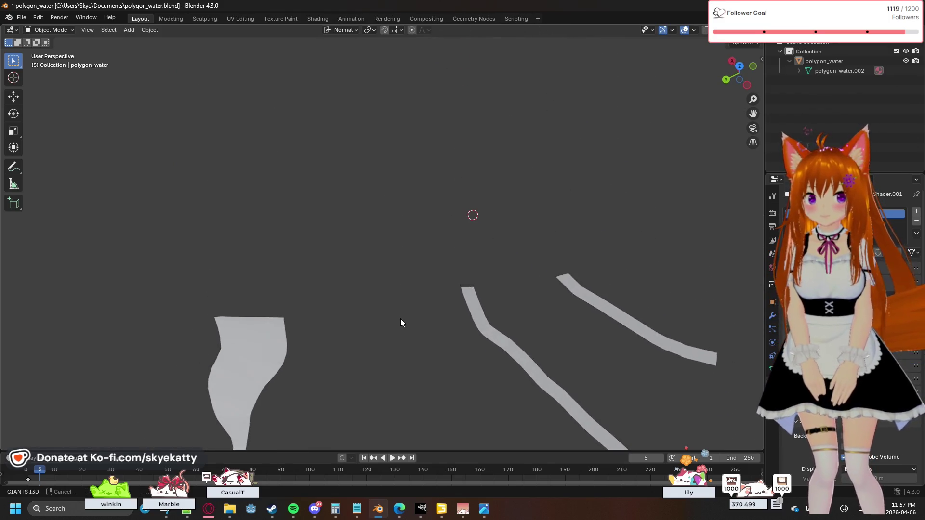
pyautogui.scroll(3, 401, 292)
pyautogui.scroll(2, 427, 242)
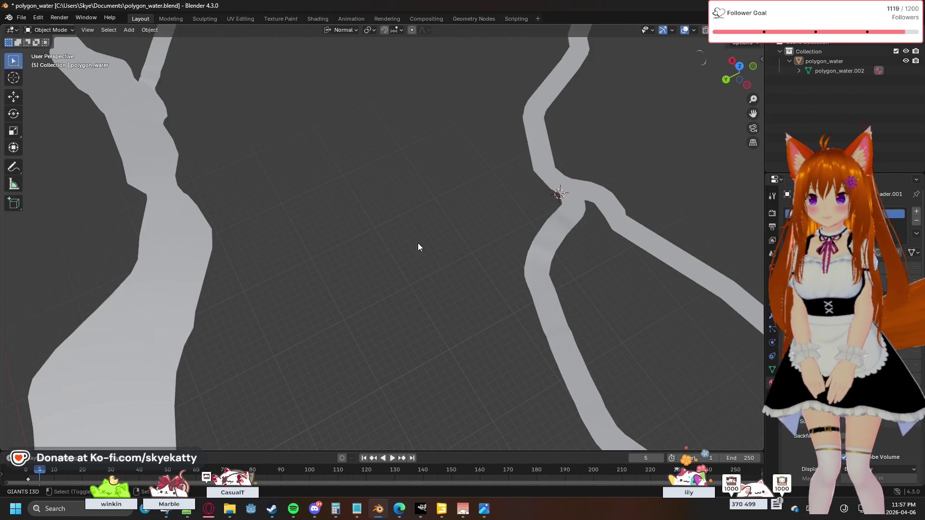
pyautogui.keyDown('shift'); pyautogui.moveTo(420, 248); pyautogui.dragTo(392, 214, button='middle'); pyautogui.keyUp('shift')
pyautogui.scroll(1, 393, 214)
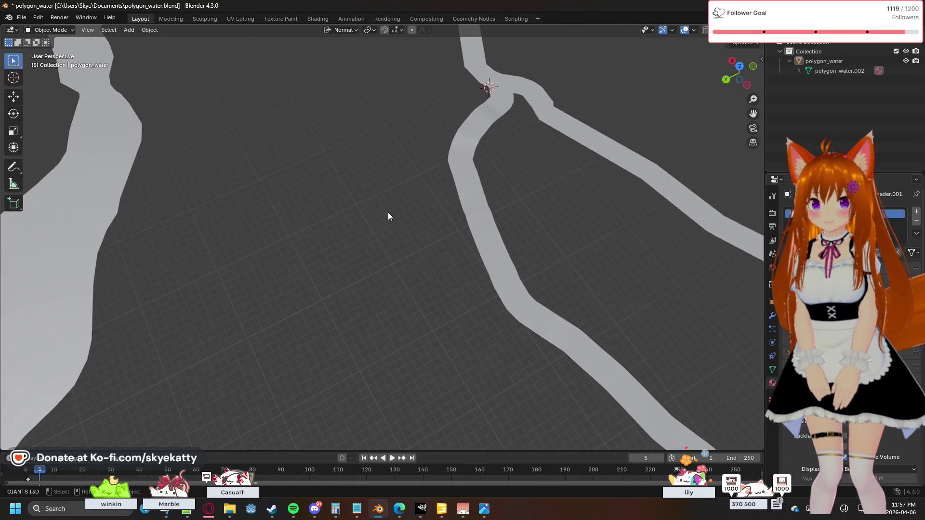
pyautogui.scroll(1, 388, 212)
pyautogui.scroll(2, 397, 205)
pyautogui.moveTo(429, 199); pyautogui.dragTo(445, 195, button='middle')
pyautogui.scroll(-2, 430, 201)
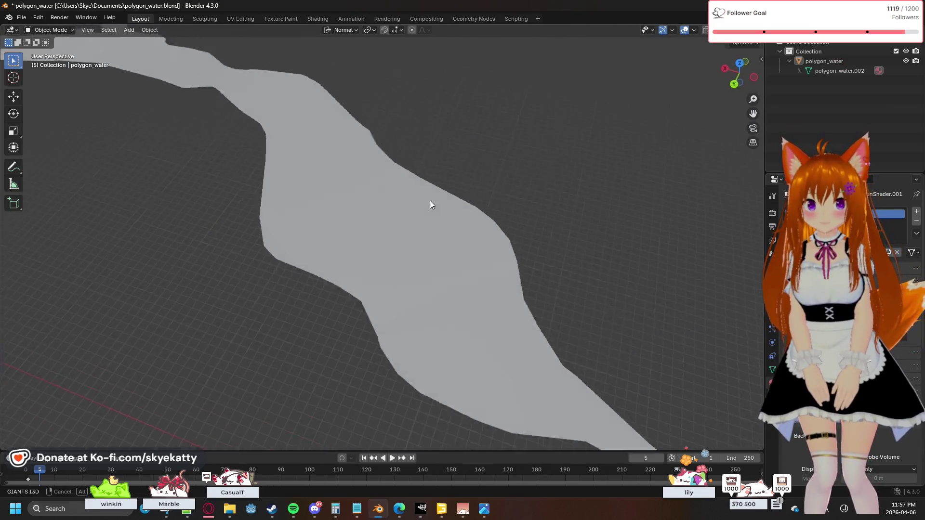
pyautogui.scroll(-2, 373, 237)
pyautogui.moveTo(368, 227); pyautogui.dragTo(388, 216, button='middle')
pyautogui.scroll(2, 388, 216)
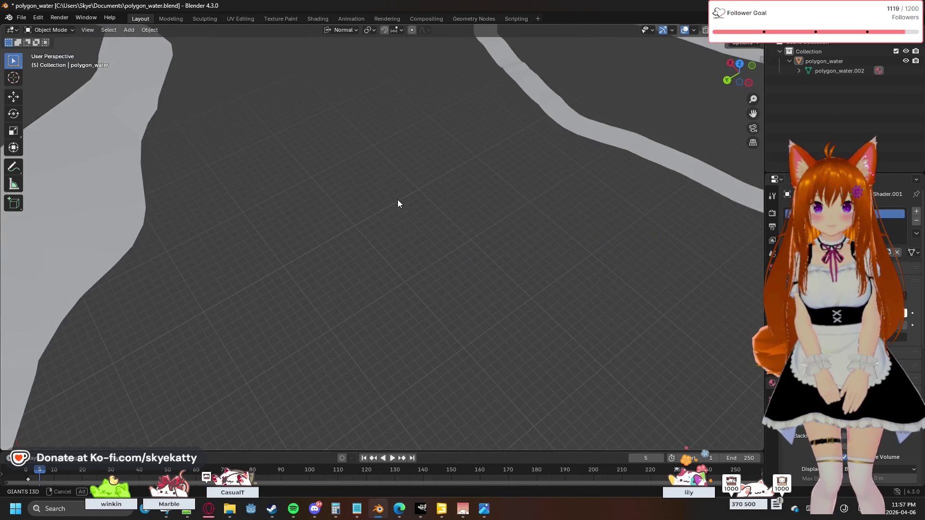
pyautogui.scroll(-3, 425, 140)
pyautogui.moveTo(489, 268)
pyautogui.mouseDown(button='middle')
pyautogui.moveTo(493, 275)
pyautogui.moveTo(496, 236)
pyautogui.mouseUp(button='middle')
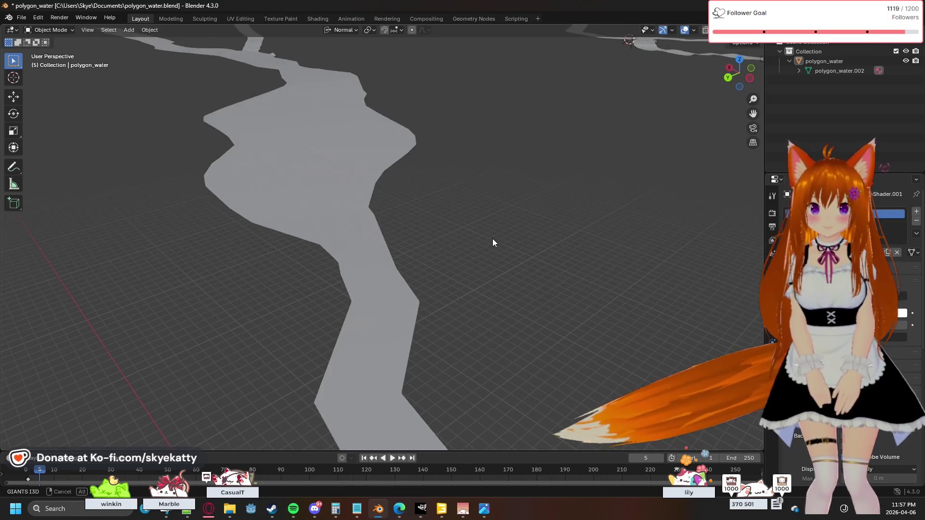
pyautogui.moveTo(497, 236); pyautogui.dragTo(394, 287, button='middle')
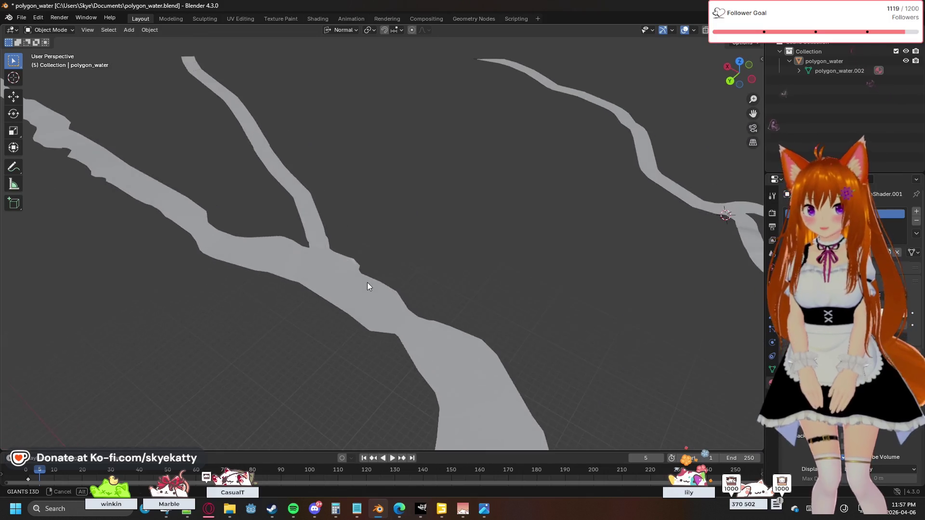
pyautogui.moveTo(394, 286)
pyautogui.mouseDown(button='middle')
pyautogui.moveTo(352, 286)
pyautogui.moveTo(365, 268)
pyautogui.moveTo(265, 267)
pyautogui.mouseUp(button='middle')
pyautogui.scroll(-2, 352, 287)
pyautogui.scroll(4, 265, 268)
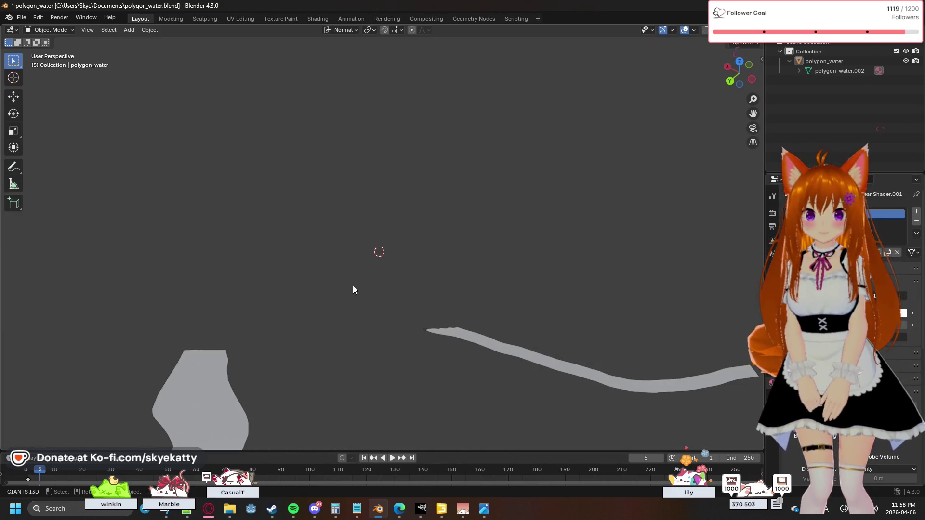
pyautogui.scroll(-3, 378, 292)
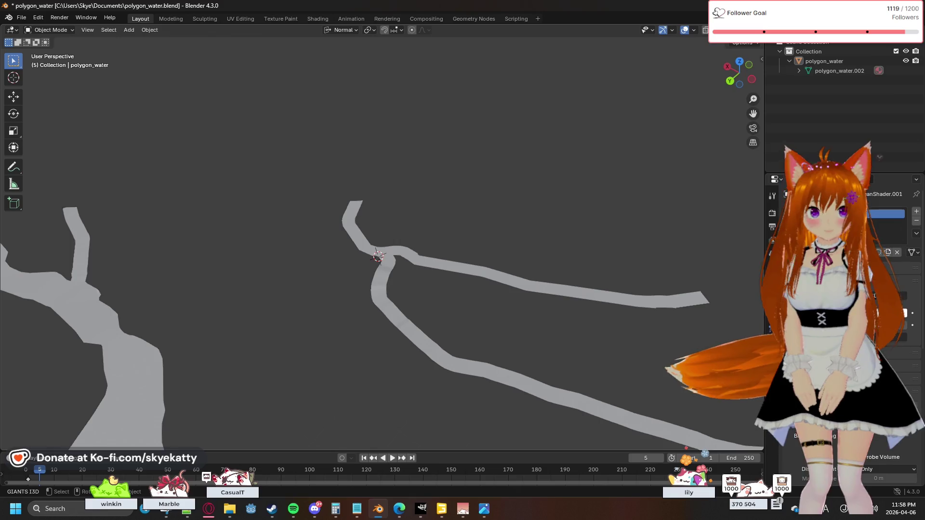
pyautogui.press('n')
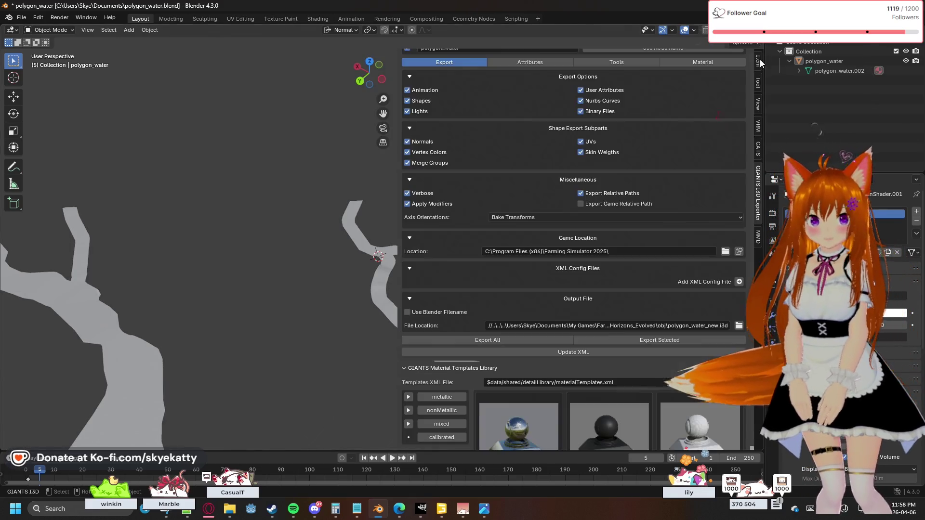
# Raise the viewport's Clip End far distance to 8774 m and deselect everything.
pyautogui.click(758, 104)
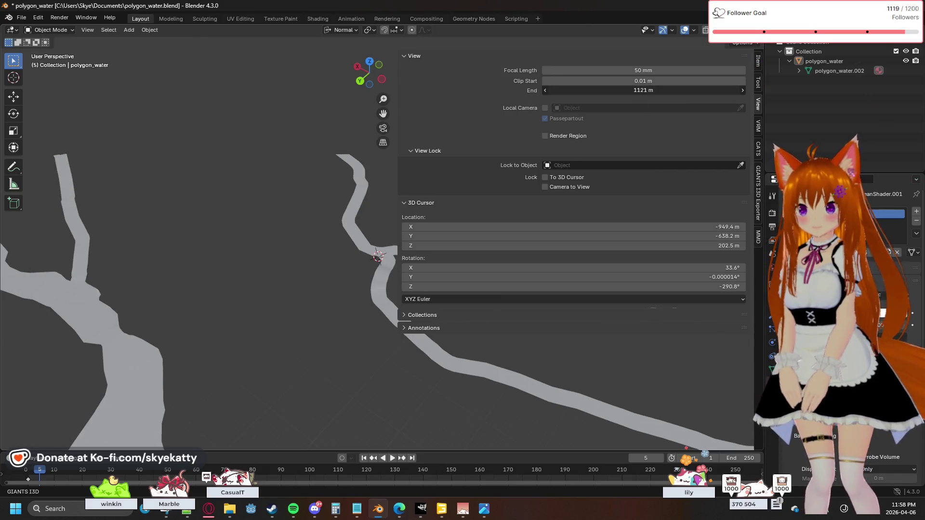
pyautogui.moveTo(643, 90); pyautogui.dragTo(672, 91)
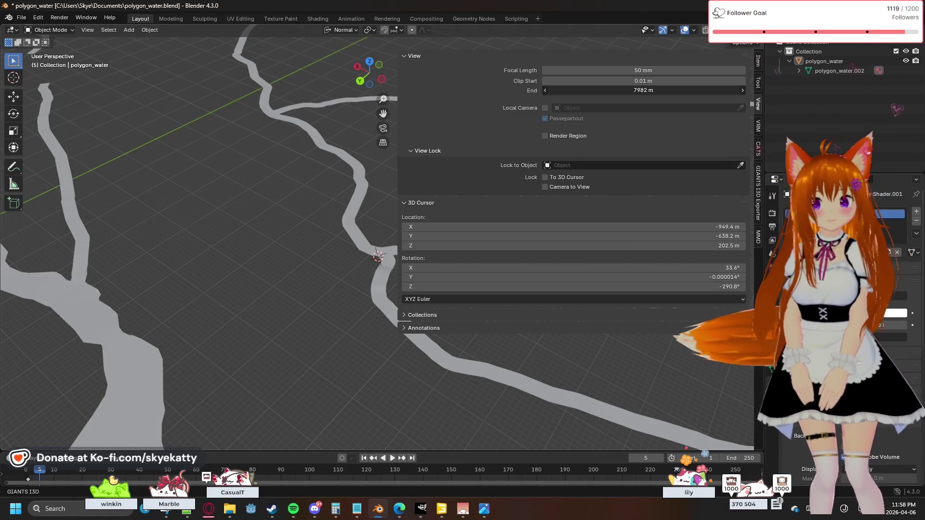
pyautogui.moveTo(643, 90); pyautogui.dragTo(648, 93)
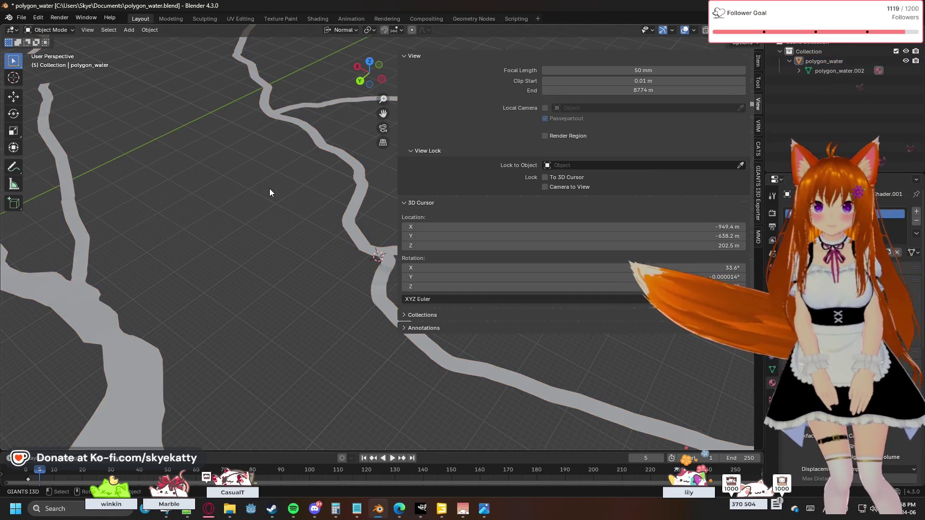
pyautogui.scroll(-2, 269, 189)
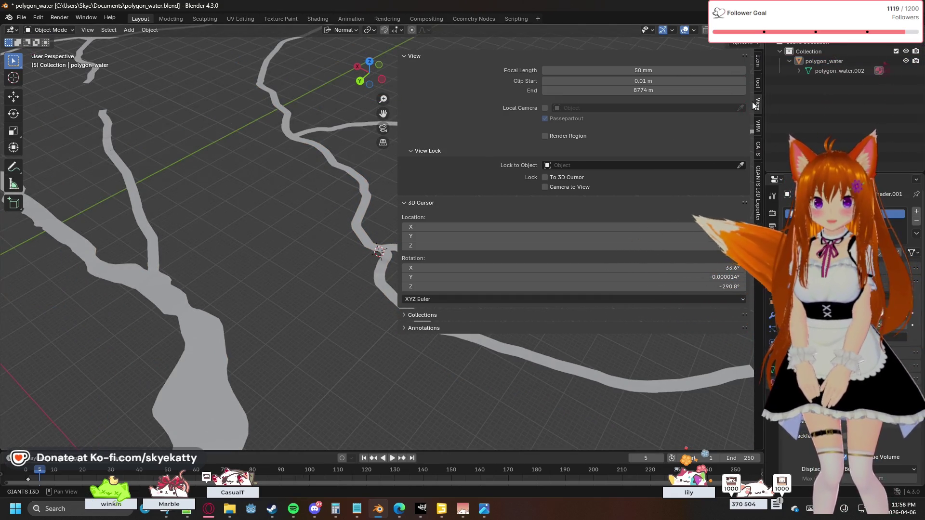
pyautogui.press('x')
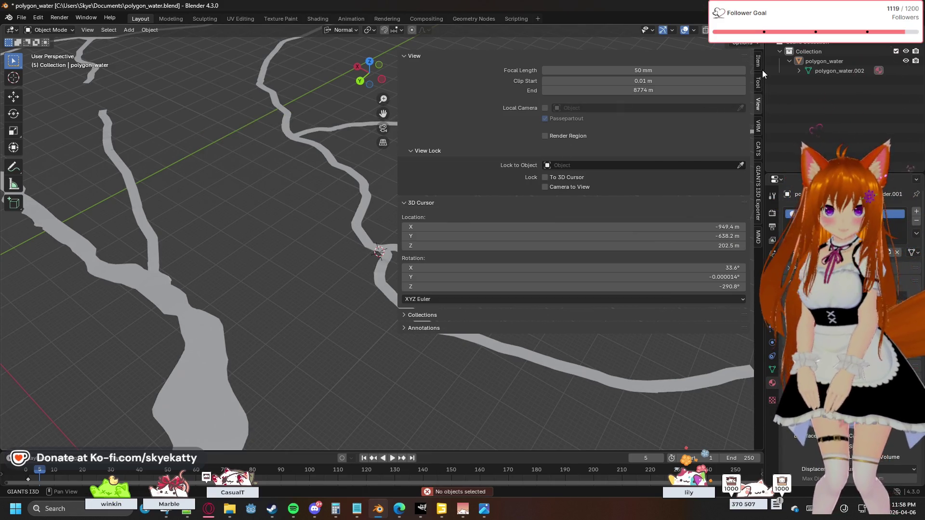
# Fold the View and 3D Cursor panels, switch to the GIANTS I3D Exporter tab and collapse its sections.
pyautogui.click(463, 57)
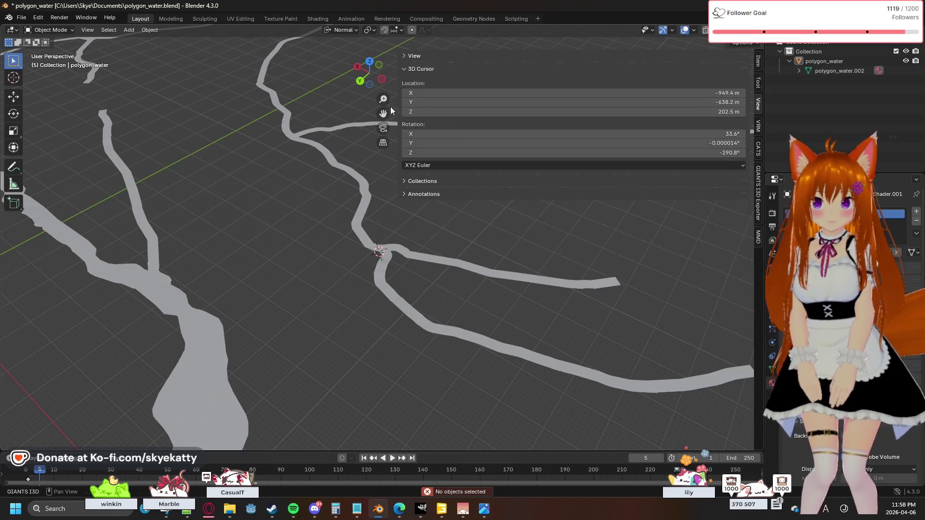
pyautogui.click(432, 69)
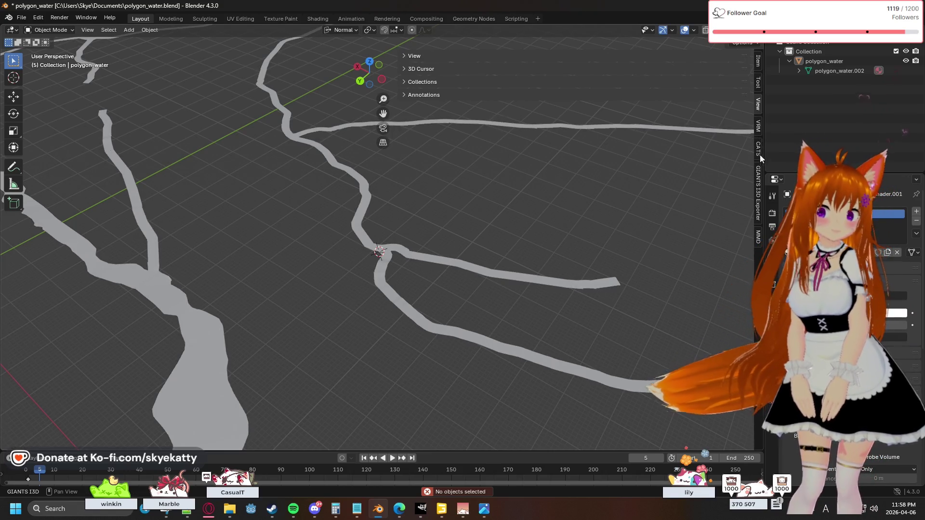
pyautogui.click(758, 181)
pyautogui.click(495, 60)
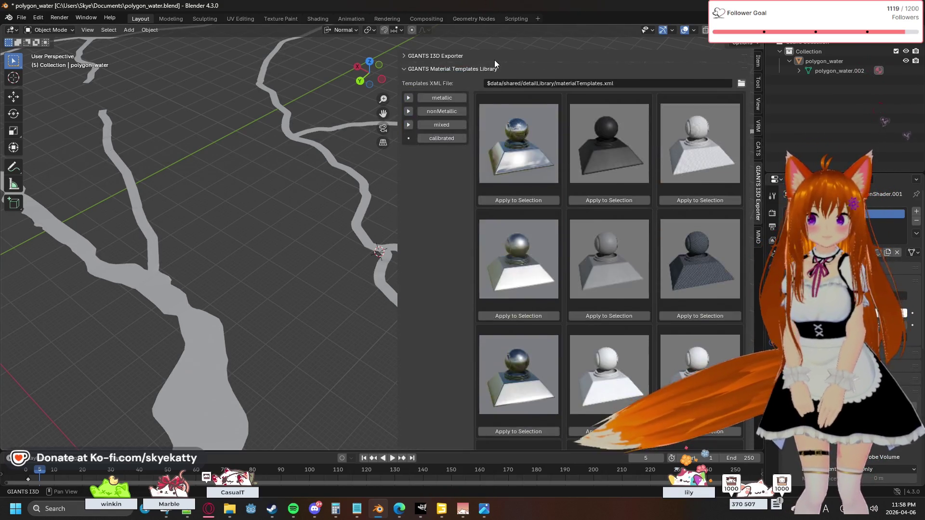
pyautogui.click(468, 67)
pyautogui.click(466, 81)
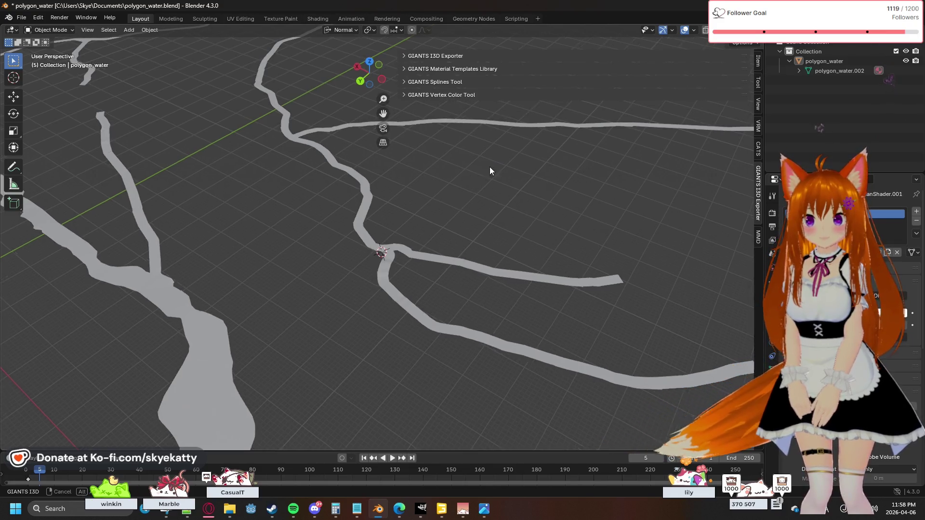
# Orbit and pan to a near top-down view of the river network.
pyautogui.moveTo(489, 167); pyautogui.dragTo(408, 195, button='middle')
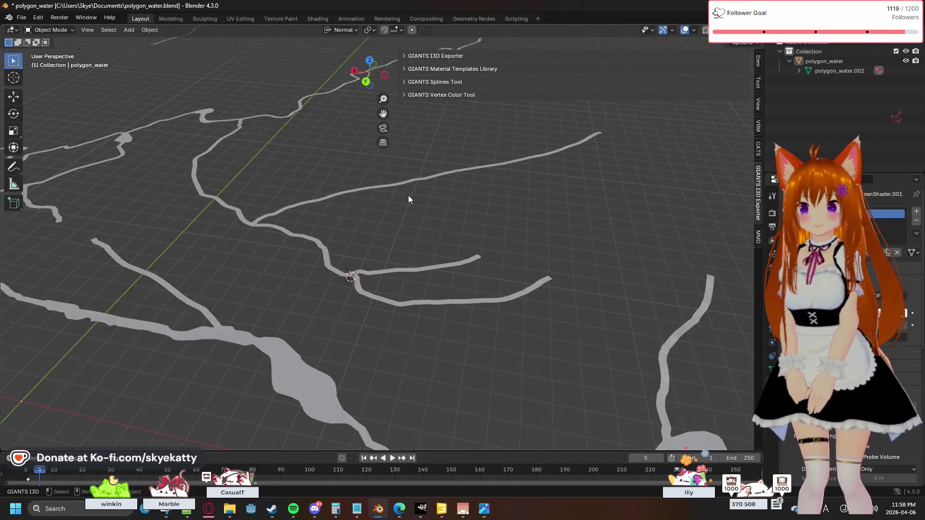
pyautogui.scroll(-3, 409, 199)
pyautogui.scroll(-2, 486, 202)
pyautogui.moveTo(537, 299)
pyautogui.mouseDown(button='middle')
pyautogui.moveTo(399, 253)
pyautogui.moveTo(444, 310)
pyautogui.moveTo(300, 343)
pyautogui.moveTo(260, 326)
pyautogui.mouseUp(button='middle')
pyautogui.moveTo(416, 316)
pyautogui.mouseDown(button='middle')
pyautogui.moveTo(588, 264)
pyautogui.moveTo(345, 265)
pyautogui.moveTo(326, 281)
pyautogui.mouseUp(button='middle')
pyautogui.scroll(3, 326, 280)
pyautogui.scroll(3, 374, 238)
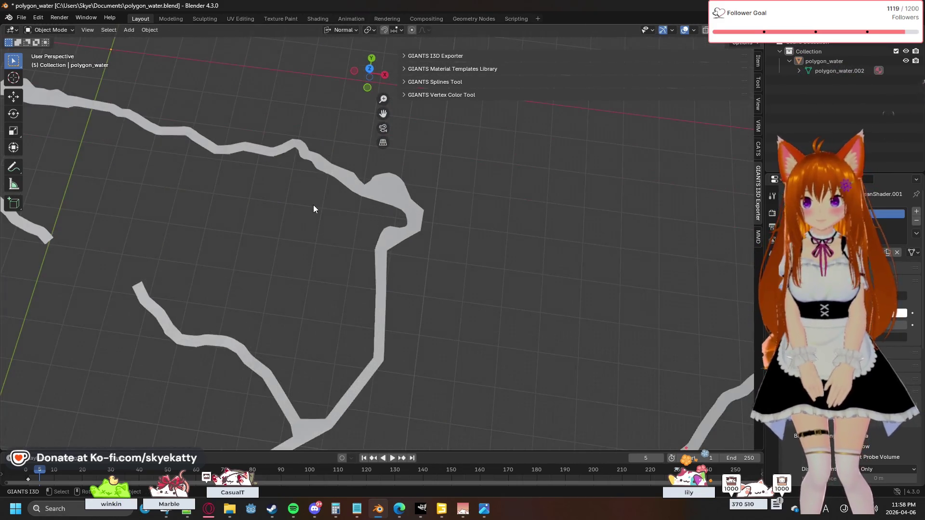
pyautogui.moveTo(314, 207)
pyautogui.keyDown('shift'); pyautogui.mouseDown(button='middle')
pyautogui.moveTo(450, 287)
pyautogui.moveTo(350, 274)
pyautogui.moveTo(331, 284)
pyautogui.moveTo(372, 271)
pyautogui.moveTo(400, 243)
pyautogui.mouseUp(button='middle'); pyautogui.keyUp('shift')
pyautogui.scroll(2, 399, 243)
pyautogui.scroll(2, 383, 248)
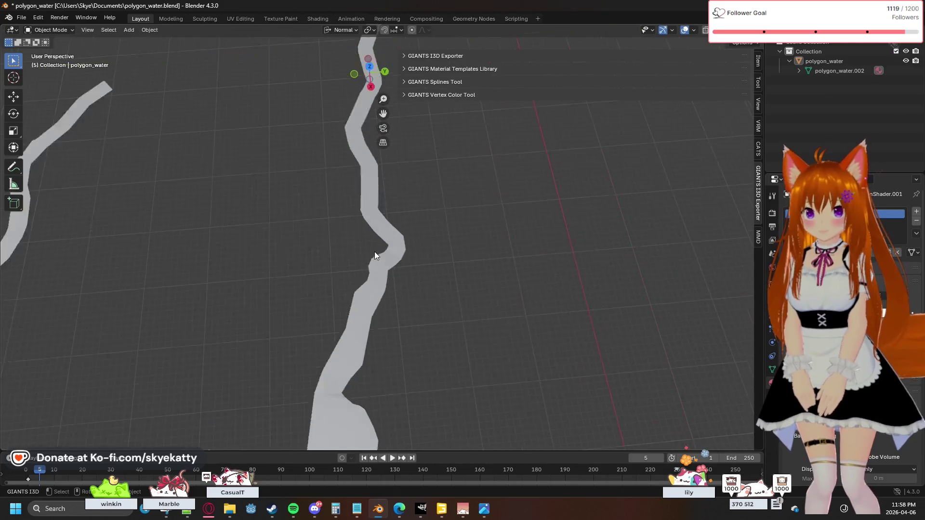
pyautogui.scroll(2, 374, 251)
pyautogui.moveTo(357, 271); pyautogui.dragTo(353, 218, button='middle')
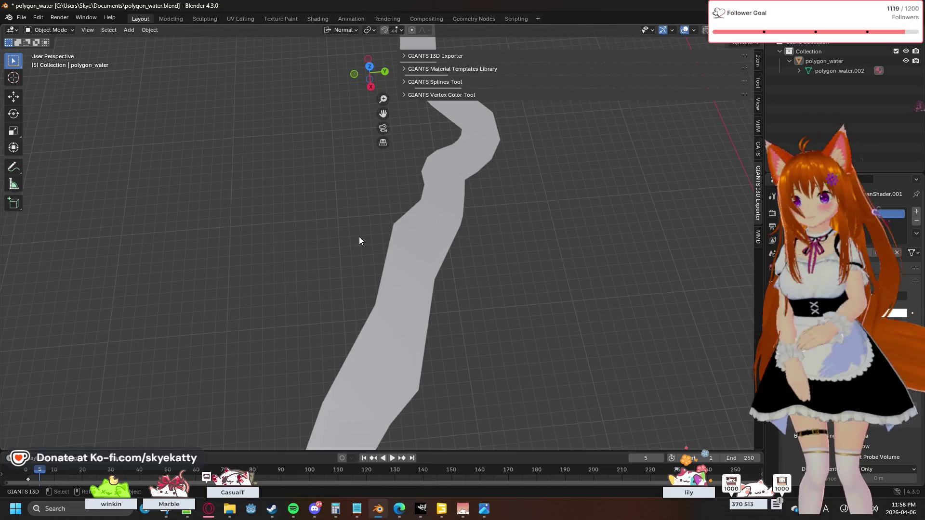
# Select the polygon_water river mesh, enter Edit Mode and start Circle Select.
pyautogui.click(413, 260)
pyautogui.scroll(-5, 307, 259)
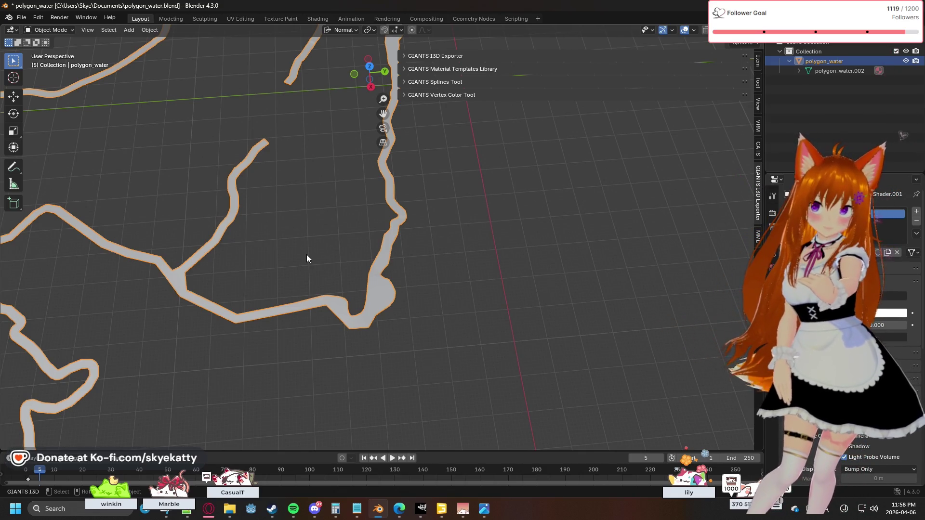
pyautogui.scroll(3, 321, 215)
pyautogui.scroll(3, 325, 207)
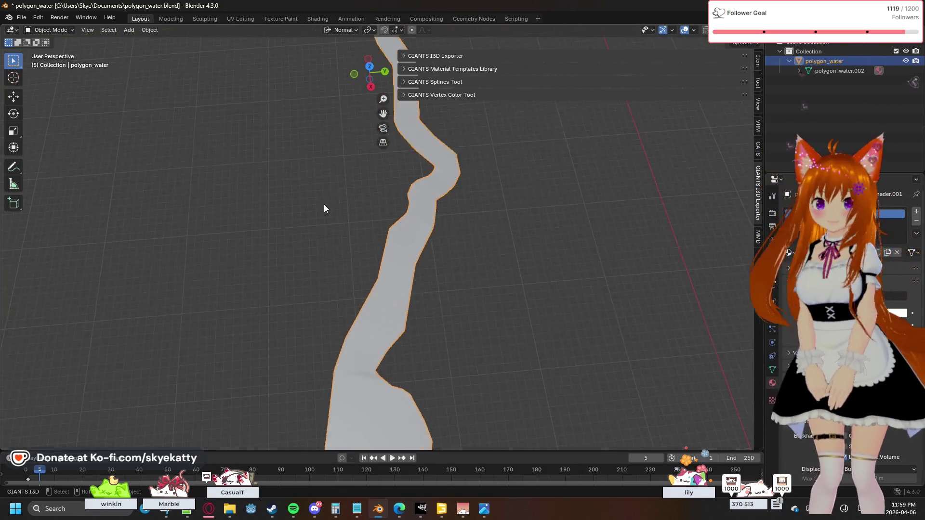
pyautogui.scroll(1, 373, 172)
pyautogui.scroll(-2, 373, 172)
pyautogui.scroll(-1, 362, 213)
pyautogui.scroll(-2, 360, 228)
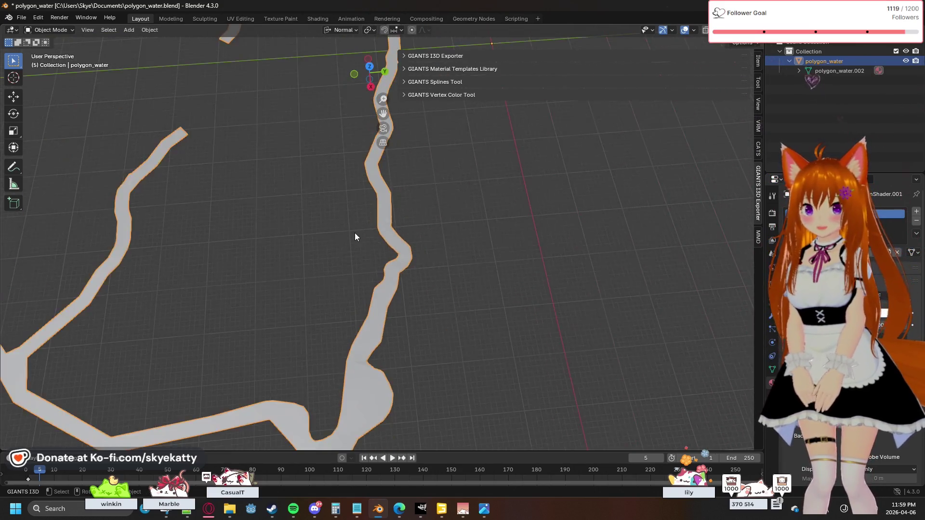
pyautogui.scroll(-1, 355, 234)
pyautogui.scroll(1, 353, 238)
pyautogui.scroll(1, 349, 244)
pyautogui.scroll(1, 347, 248)
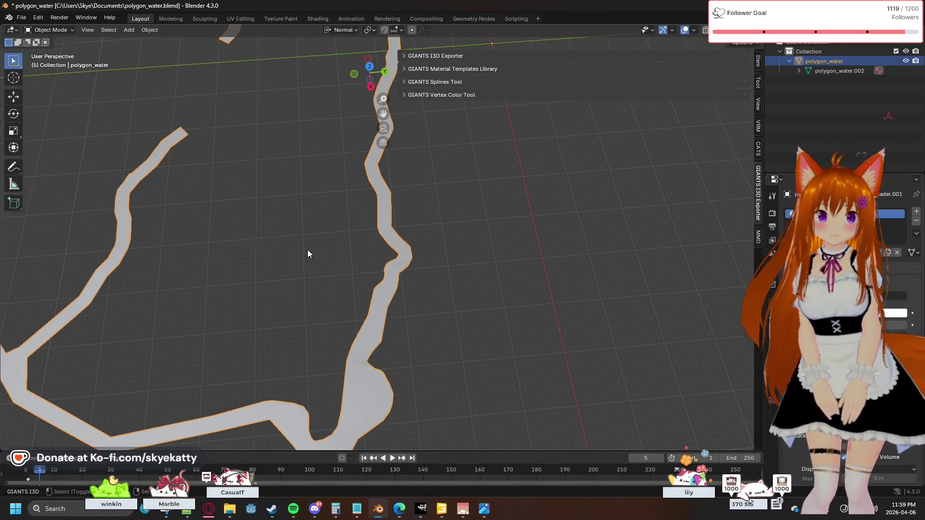
pyautogui.keyDown('shift'); pyautogui.moveTo(308, 253); pyautogui.dragTo(354, 238, button='middle'); pyautogui.keyUp('shift')
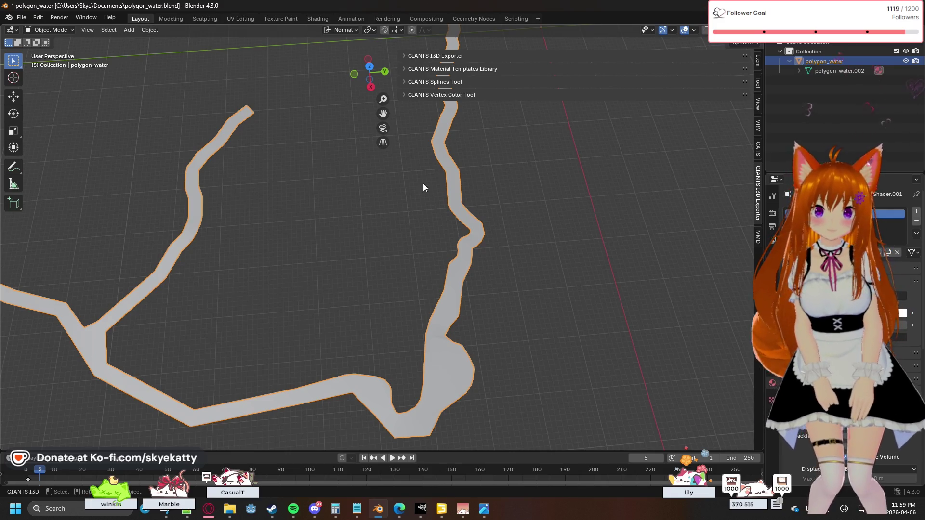
pyautogui.press('Tab')
pyautogui.press('c')
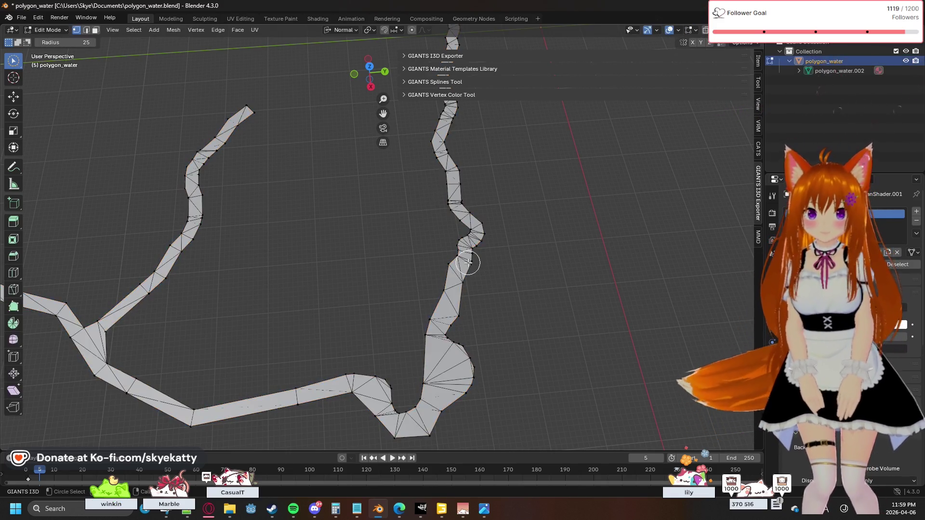
# Select the entire river mesh, extrude it and cancel the move so the new geometry stays at 0 m offset.
pyautogui.click(471, 262)
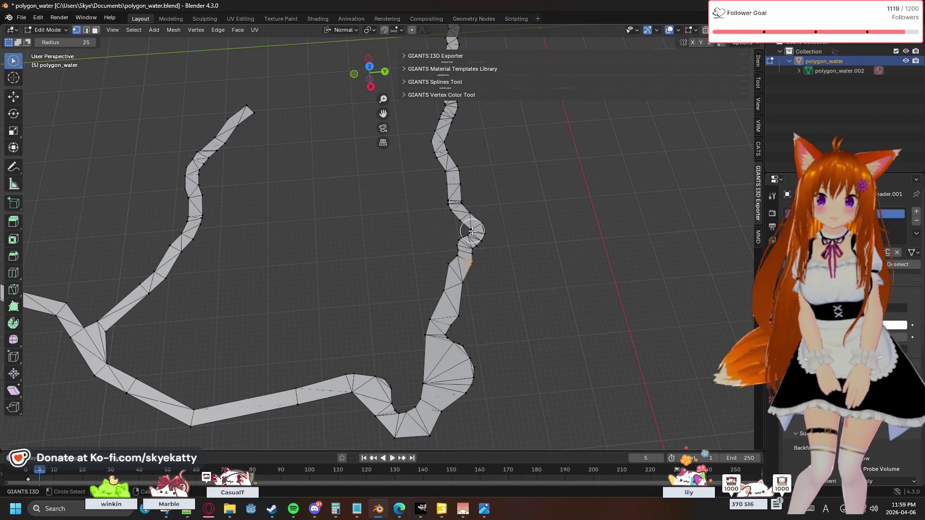
pyautogui.press('a')
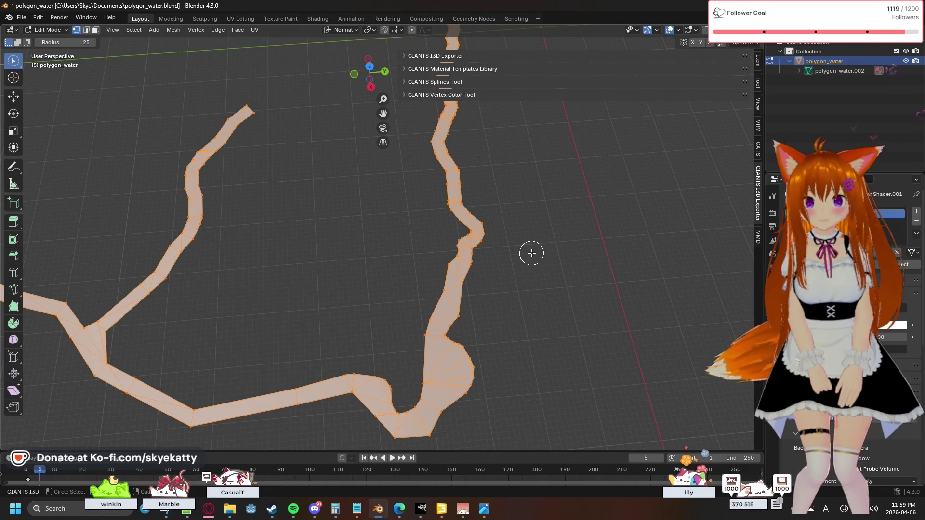
pyautogui.press('e')
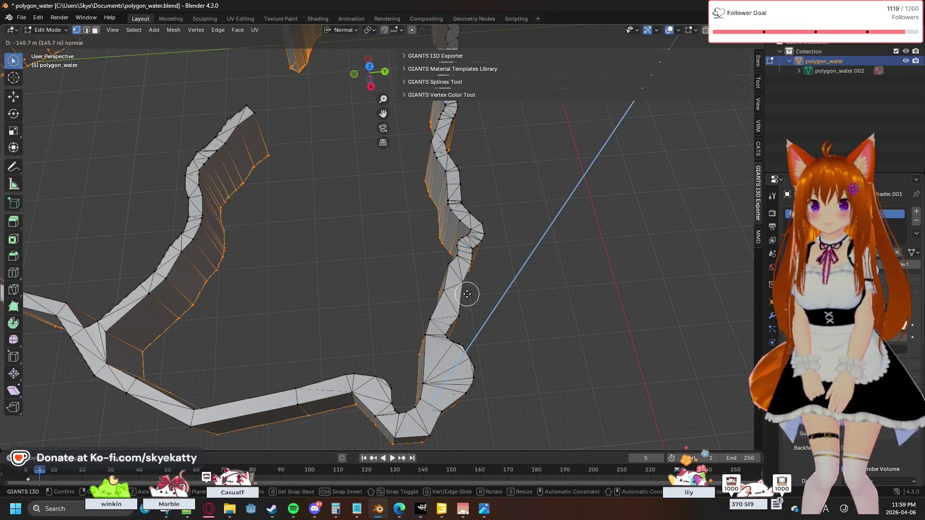
pyautogui.press('Escape')
pyautogui.press('c')
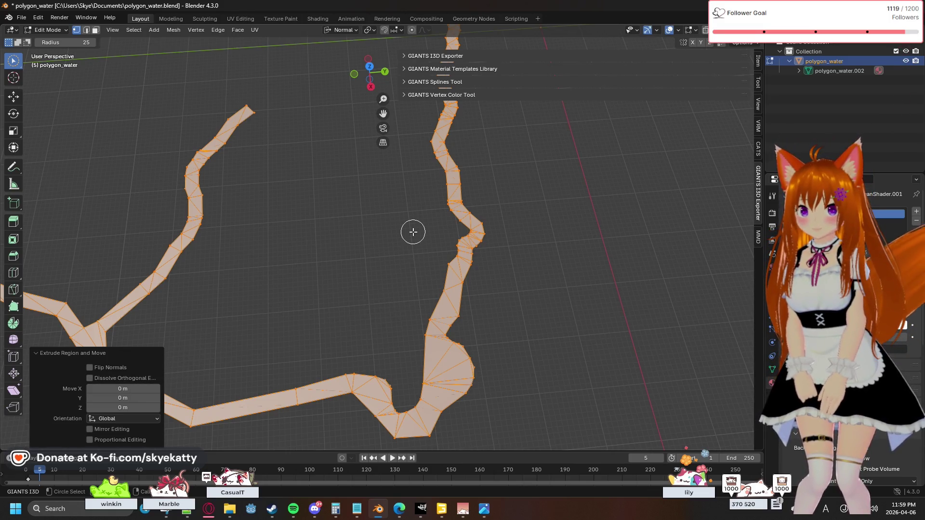
pyautogui.click(370, 67)
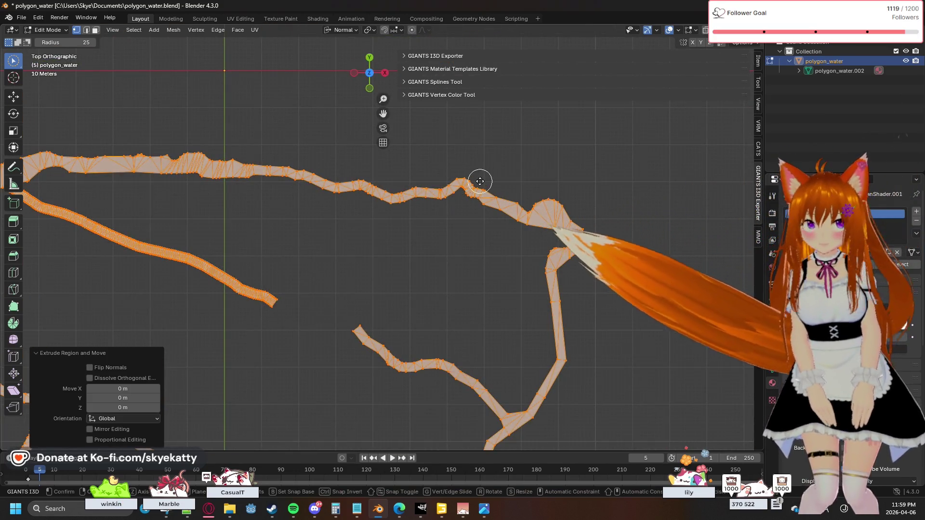
# Try another extrude, cancel it, reselect the whole mesh and begin moving it.
pyautogui.press('e')
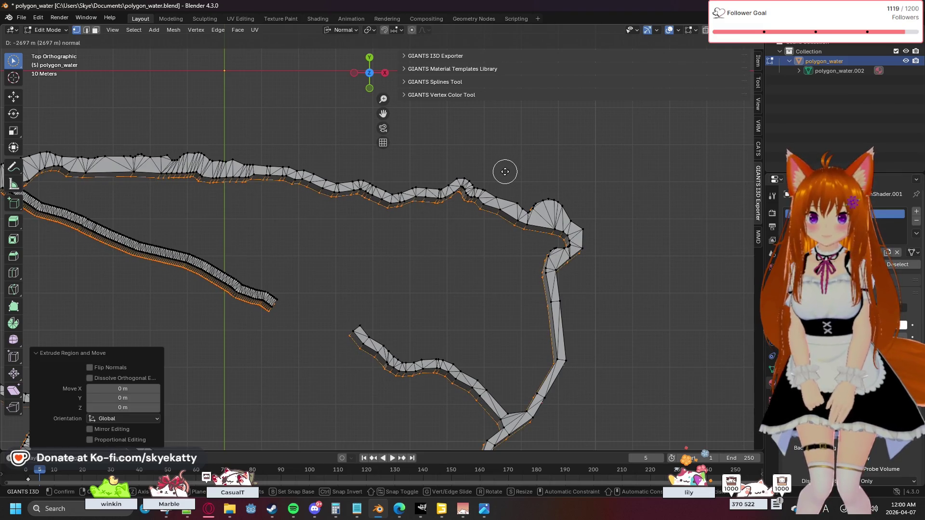
pyautogui.press('Escape')
pyautogui.press('a')
pyautogui.press('c')
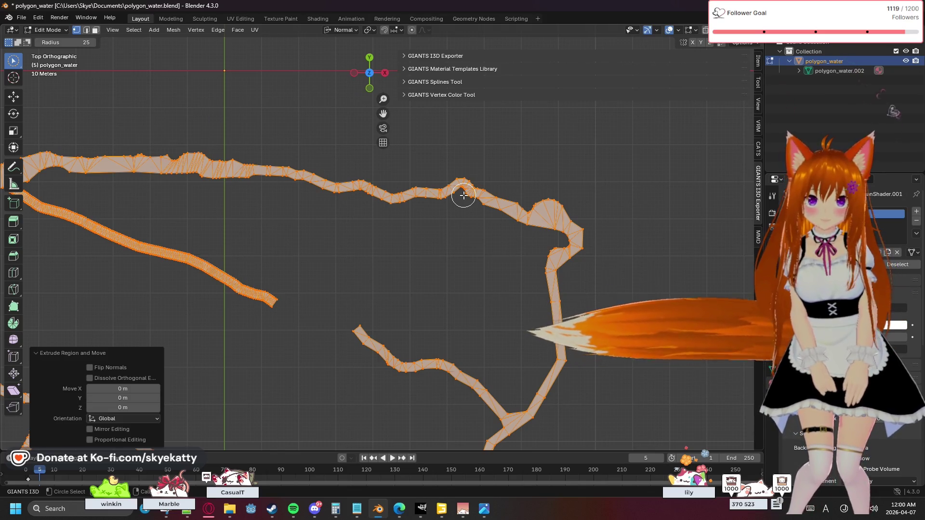
pyautogui.press('g')
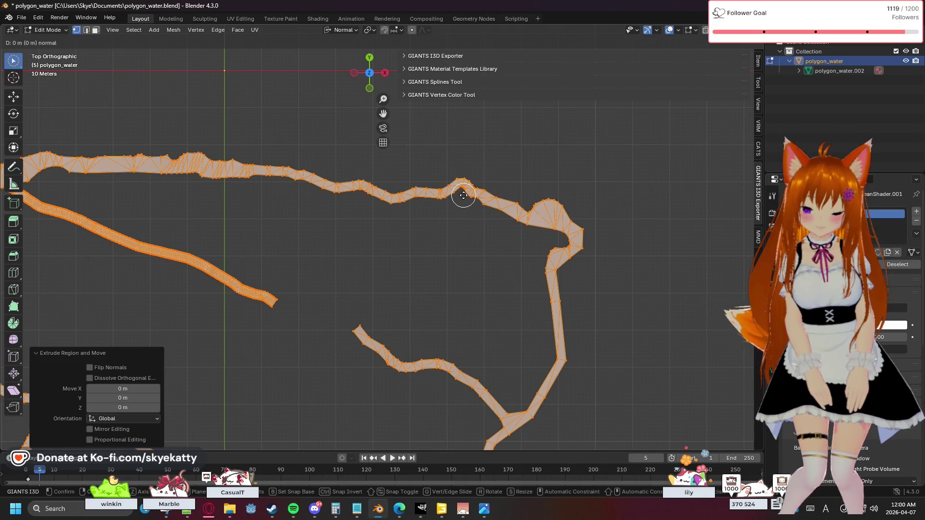
# Toggle X and Y axis constraints on the move, then cancel so the offset stays zero on every axis.
pyautogui.press('x')
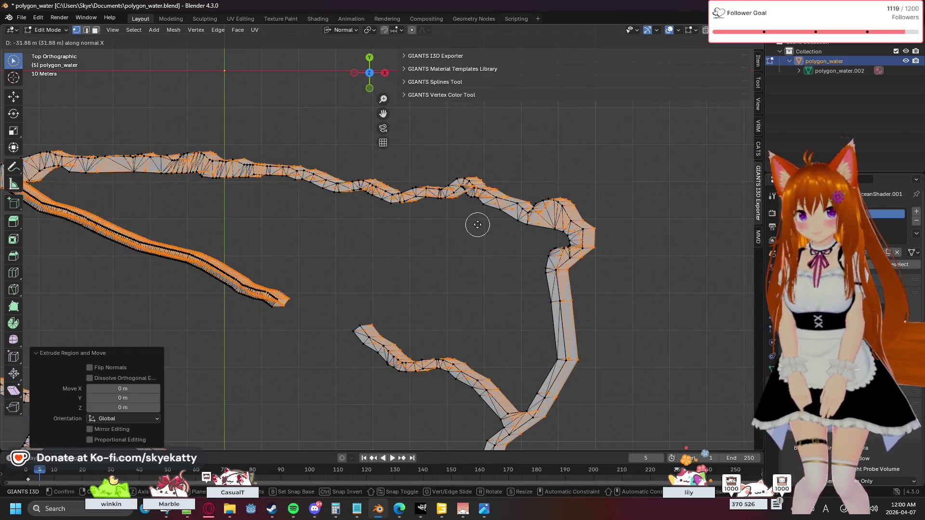
pyautogui.press('y')
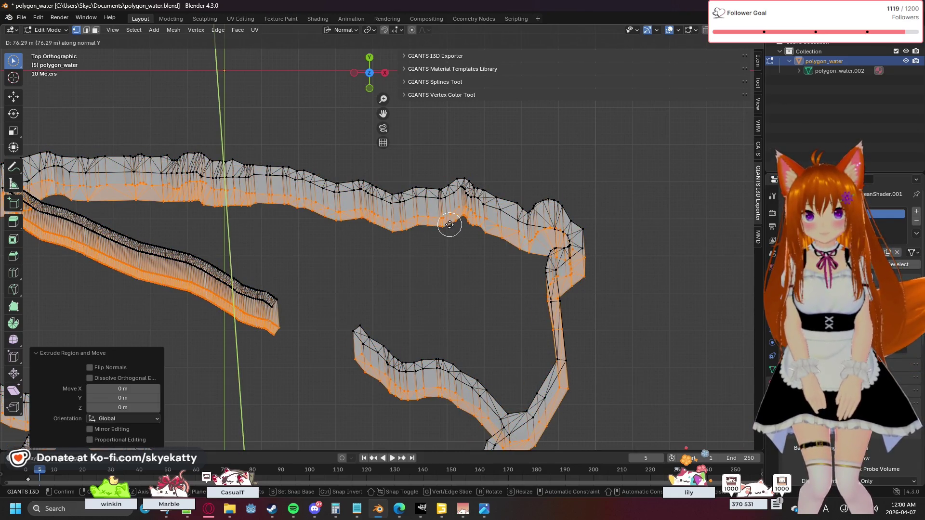
pyautogui.press('x')
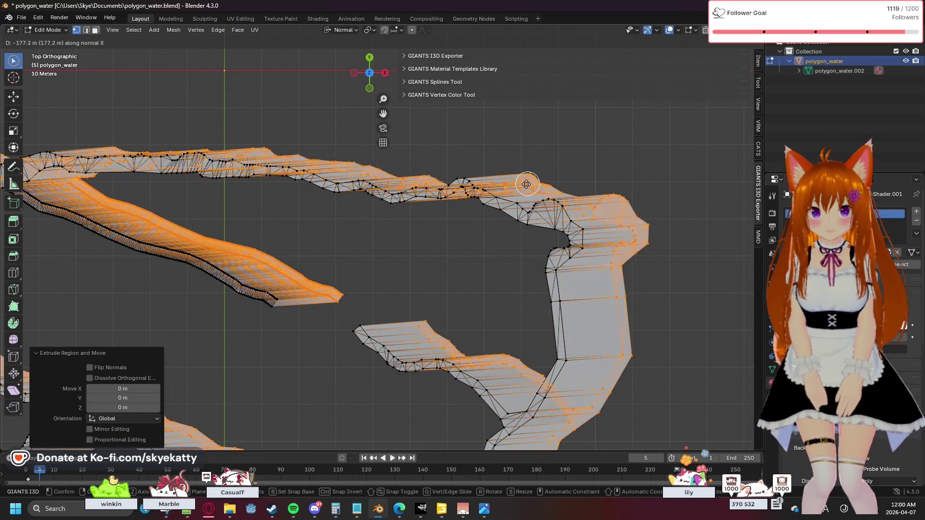
pyautogui.press('y')
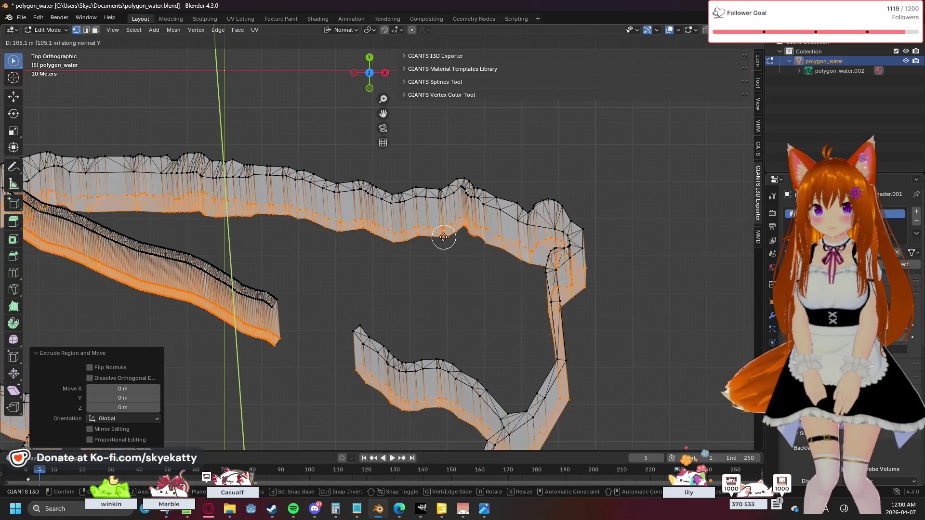
pyautogui.press('x')
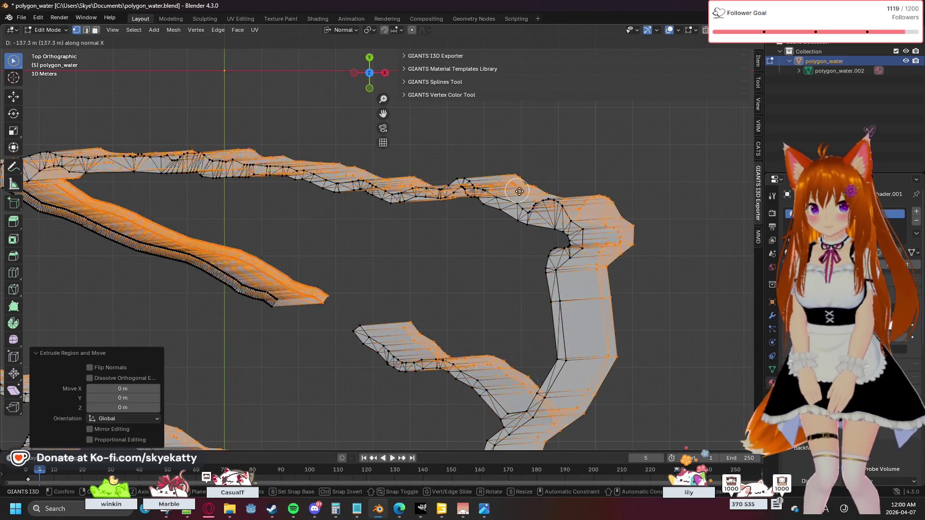
pyautogui.press('Escape')
pyautogui.press('c')
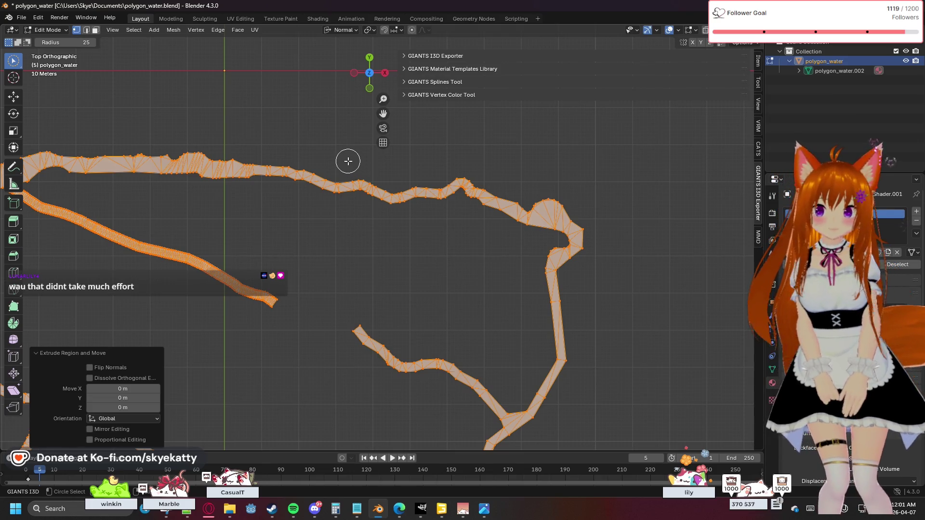
# Deselect all geometry of the polygon_water river mesh in Edit Mode.
pyautogui.rightClick(348, 161)
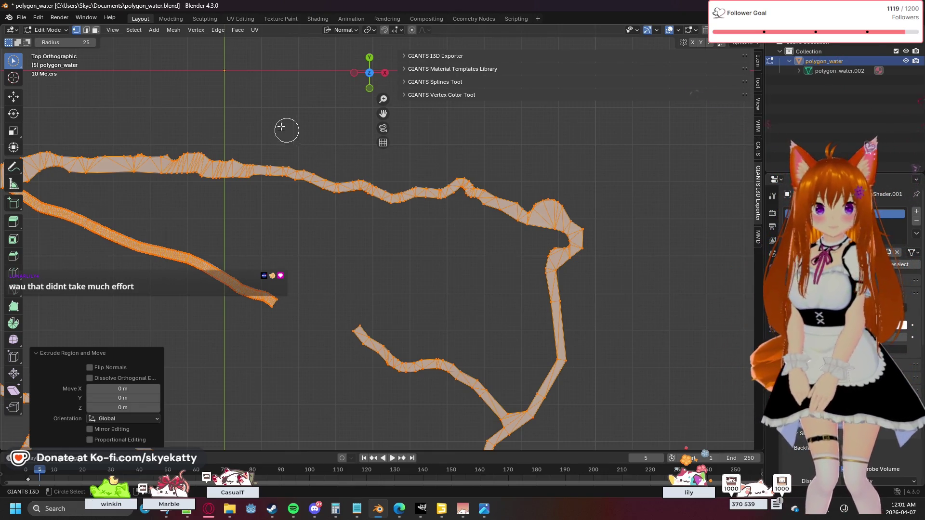
pyautogui.hotkey('alt', 'a')
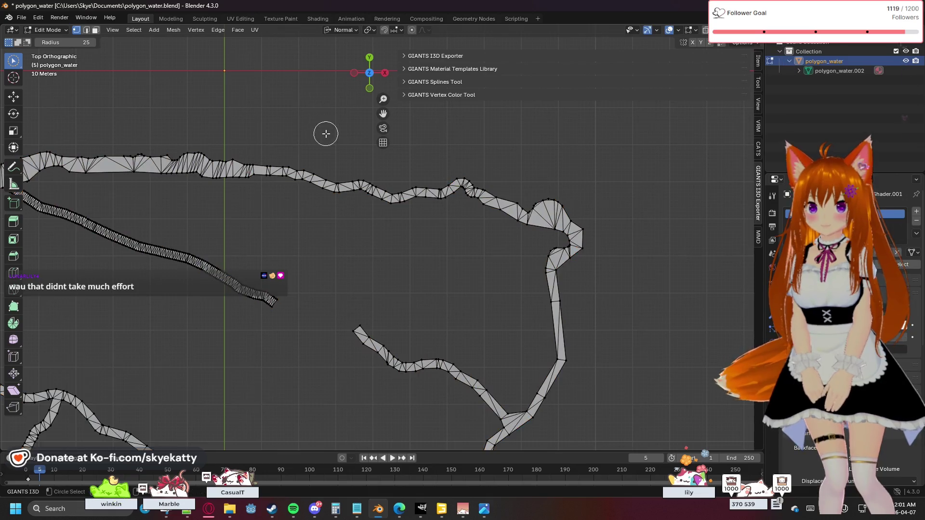
pyautogui.scroll(1, 326, 133)
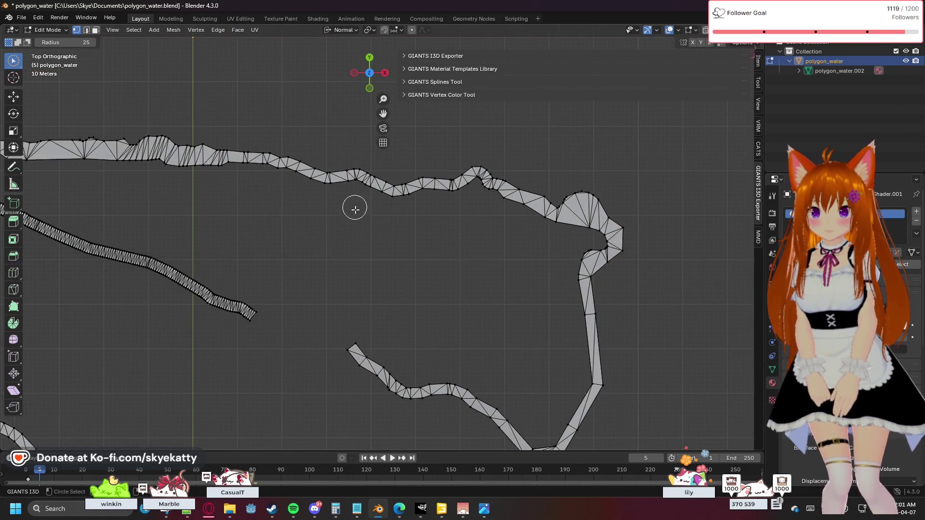
pyautogui.scroll(-1, 355, 209)
pyautogui.scroll(-2, 355, 209)
pyautogui.scroll(-2, 355, 209)
pyautogui.scroll(-2, 354, 209)
pyautogui.scroll(-2, 355, 209)
pyautogui.scroll(-3, 355, 209)
pyautogui.scroll(4, 355, 206)
pyautogui.scroll(1, 358, 196)
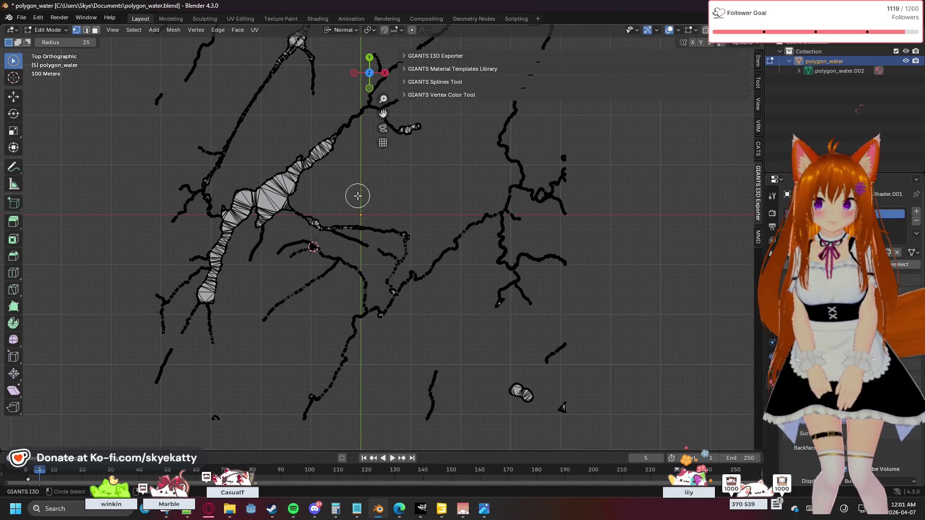
# Centre the river network in view and select all of its geometry with A.
pyautogui.keyDown('shift'); pyautogui.moveTo(379, 193); pyautogui.dragTo(375, 230, button='middle'); pyautogui.keyUp('shift')
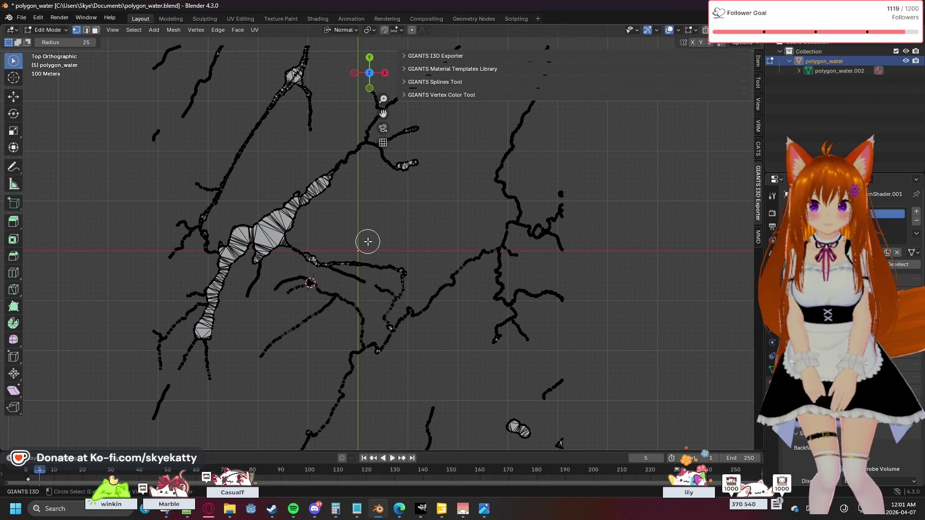
pyautogui.scroll(3, 368, 246)
pyautogui.scroll(3, 374, 250)
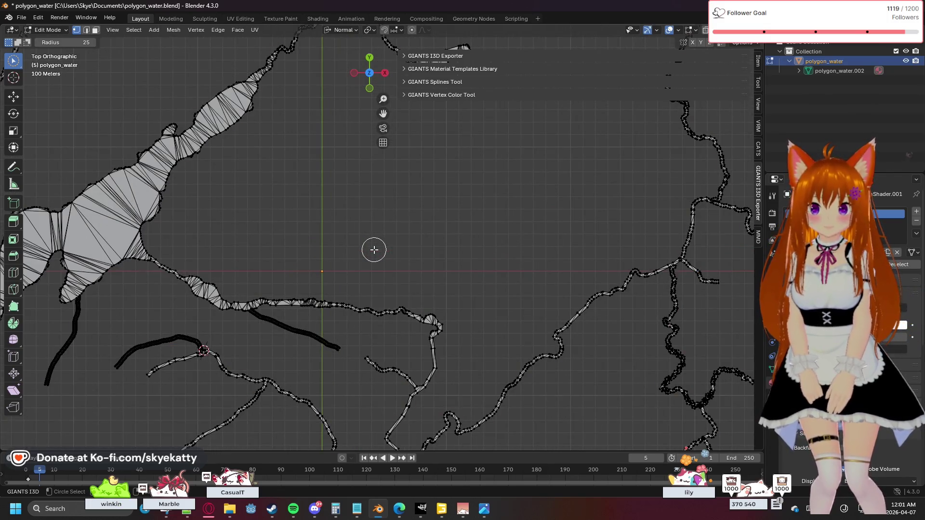
pyautogui.press('a')
pyautogui.scroll(-2, 373, 250)
pyautogui.scroll(-3, 374, 250)
pyautogui.scroll(-3, 375, 249)
pyautogui.scroll(1, 374, 249)
pyautogui.scroll(1, 375, 249)
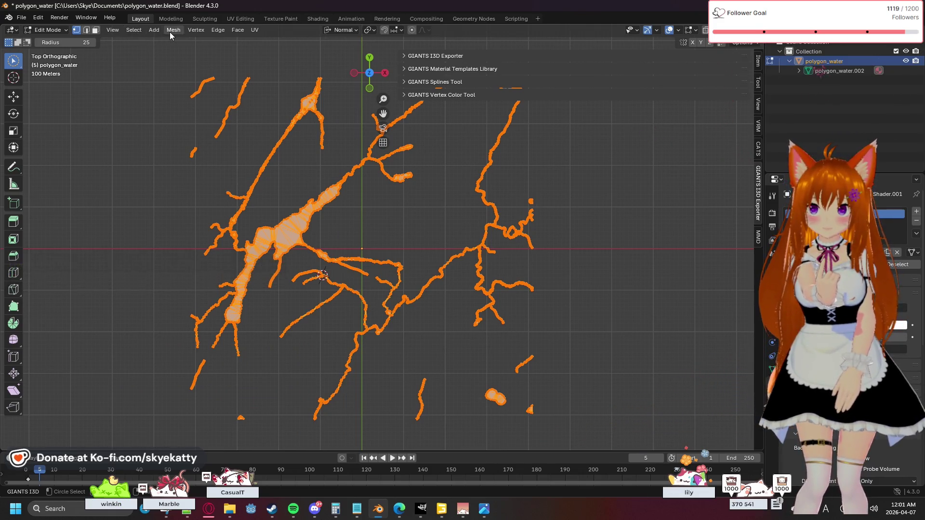
# Browse the Edge menu, then the Face menu of operations for the selected river mesh.
pyautogui.click(218, 30)
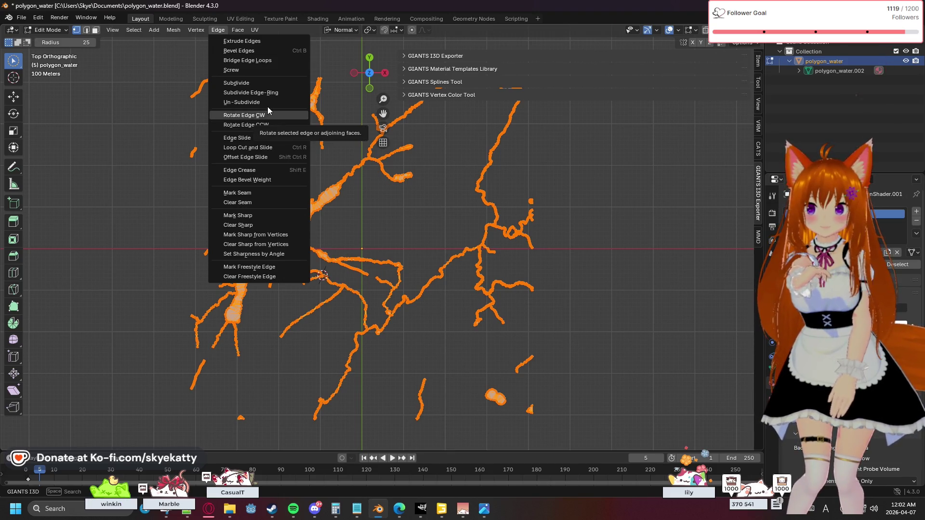
pyautogui.click(237, 30)
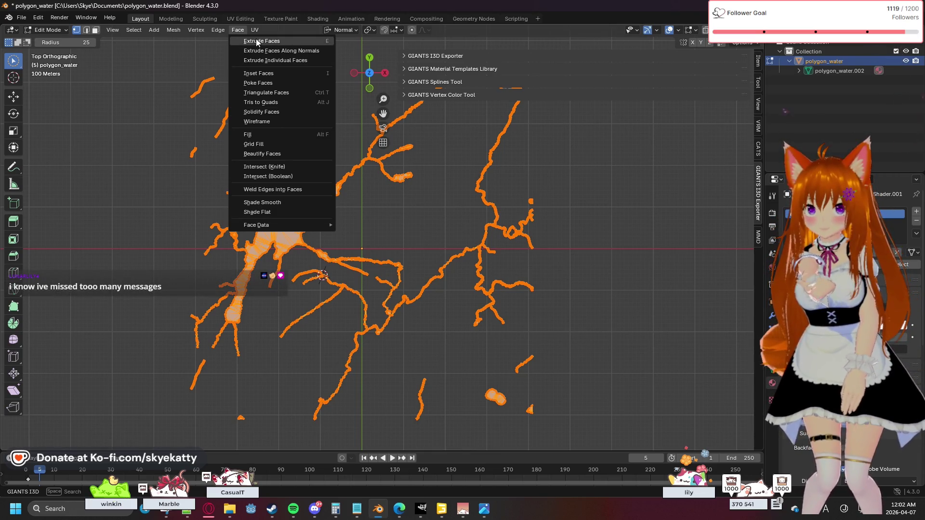
# Dismiss the face operations list, leaving the river mesh selected and unchanged.
pyautogui.press('Escape')
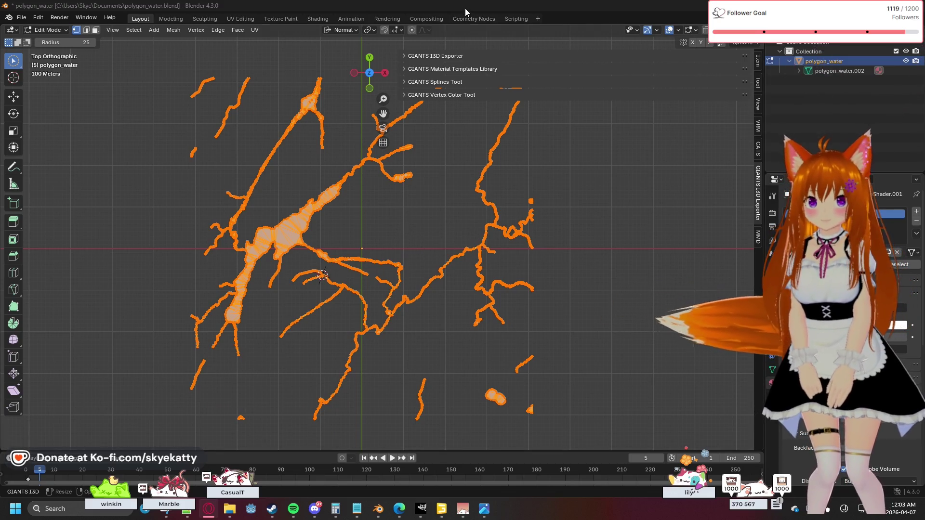
# Shrink/Fatten the selected river faces along their normals by 5093 m.
pyautogui.hotkey('alt', 's')
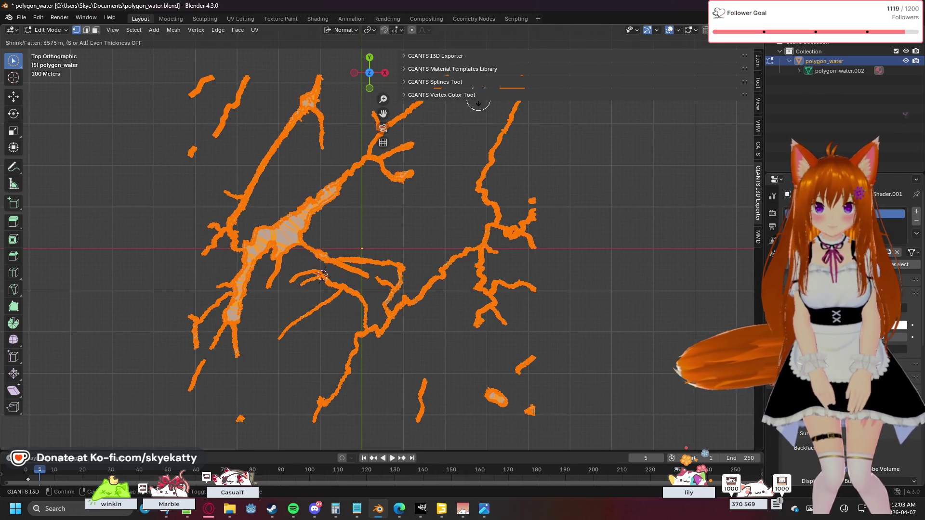
pyautogui.click(483, 126)
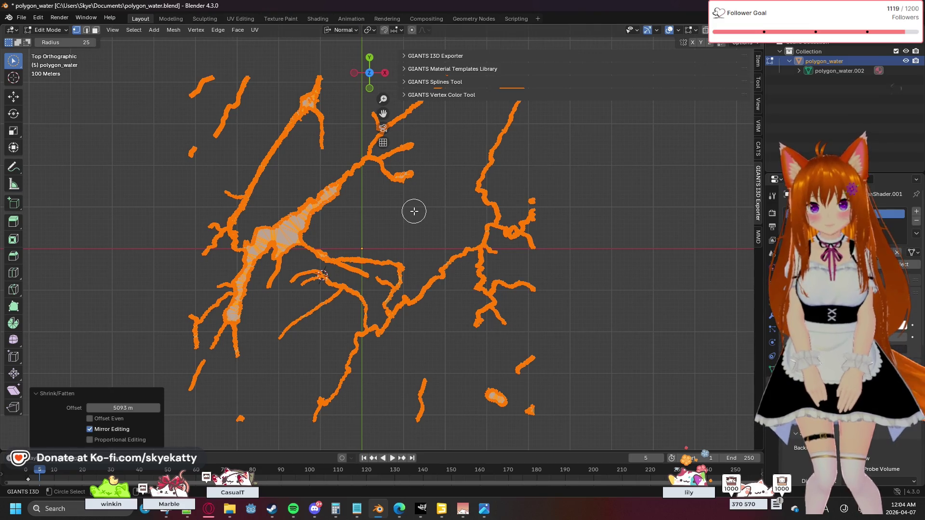
pyautogui.scroll(2, 413, 210)
pyautogui.scroll(2, 408, 209)
pyautogui.scroll(2, 325, 192)
pyautogui.scroll(2, 217, 181)
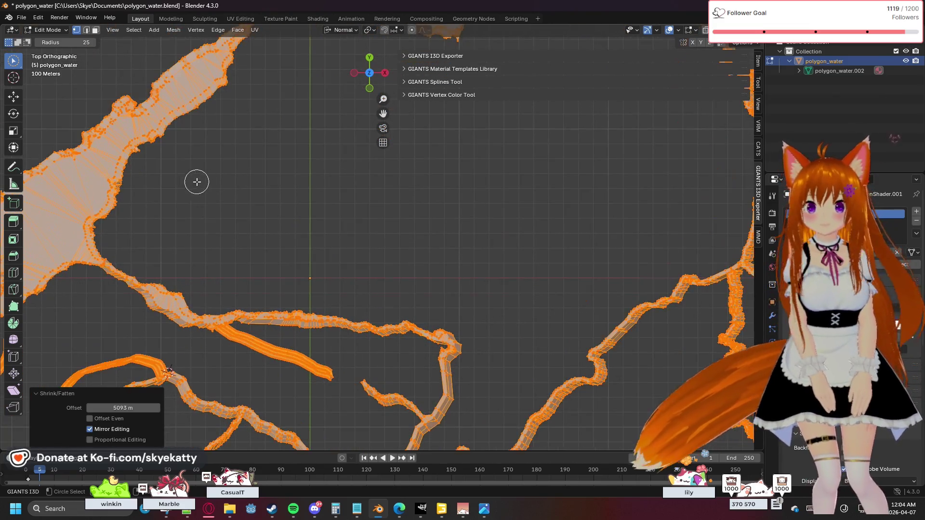
pyautogui.scroll(2, 144, 176)
pyautogui.scroll(1, 166, 196)
pyautogui.scroll(1, 174, 200)
pyautogui.scroll(-2, 174, 200)
pyautogui.scroll(1, 178, 199)
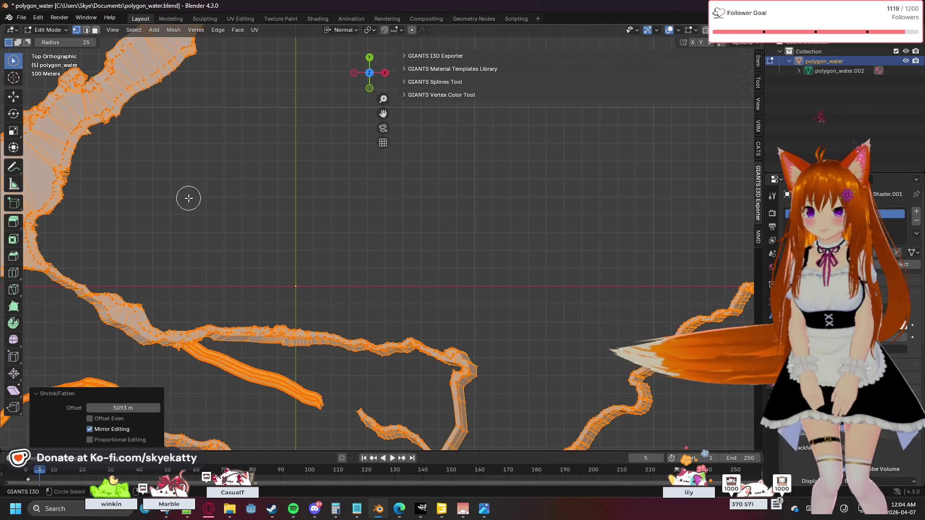
pyautogui.scroll(-2, 188, 198)
pyautogui.scroll(2, 188, 198)
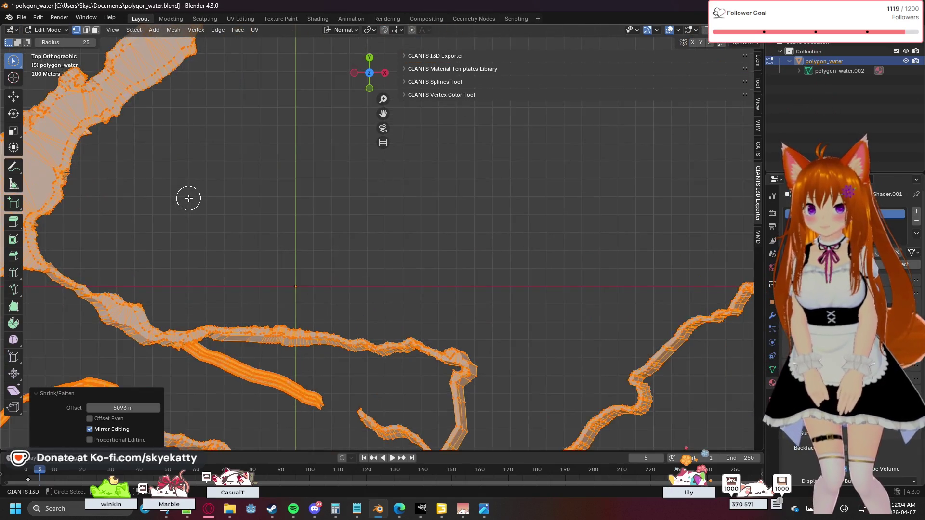
pyautogui.scroll(1, 234, 220)
# Orbit around the thickened river walls in perspective, then clear the selection.
pyautogui.moveTo(520, 197)
pyautogui.mouseDown(button='middle')
pyautogui.moveTo(480, 225)
pyautogui.moveTo(550, 136)
pyautogui.moveTo(577, 138)
pyautogui.mouseUp(button='middle')
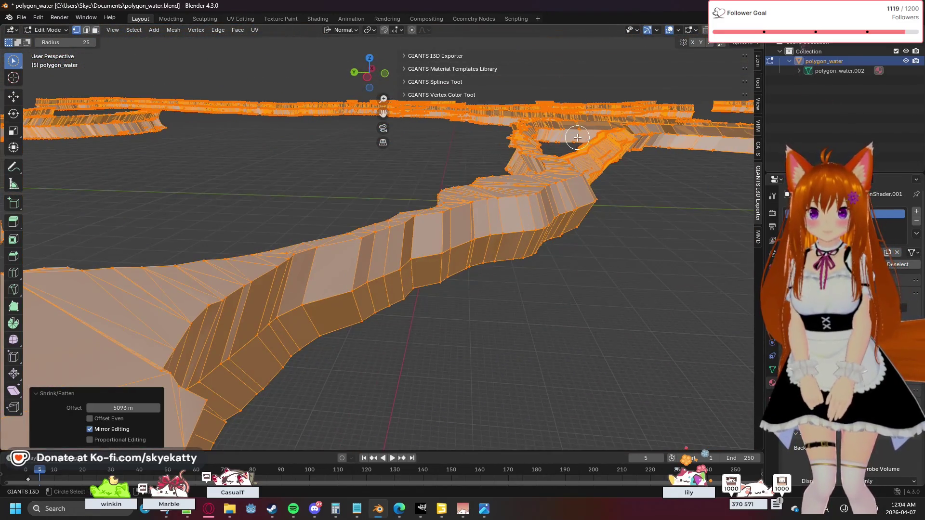
pyautogui.scroll(-3, 578, 137)
pyautogui.scroll(2, 504, 274)
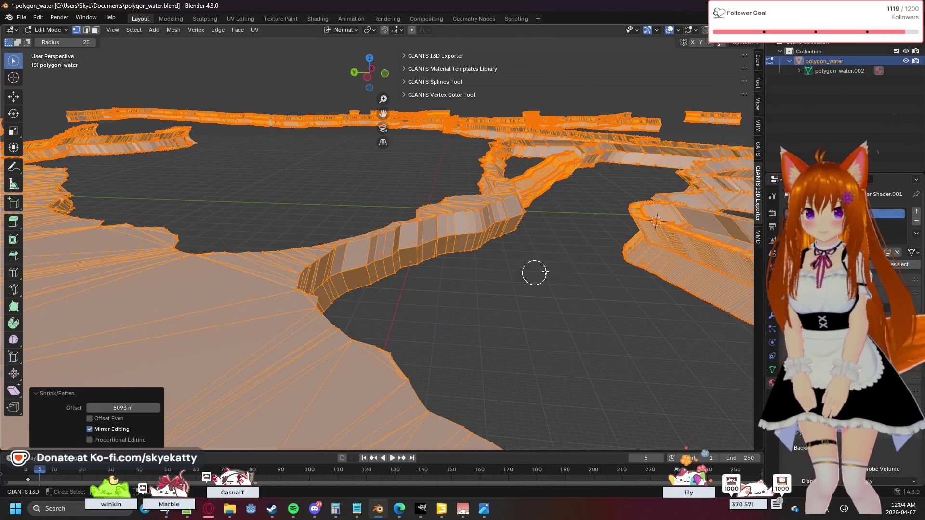
pyautogui.scroll(-1, 501, 262)
pyautogui.scroll(-1, 471, 253)
pyautogui.scroll(1, 401, 252)
pyautogui.scroll(-1, 383, 251)
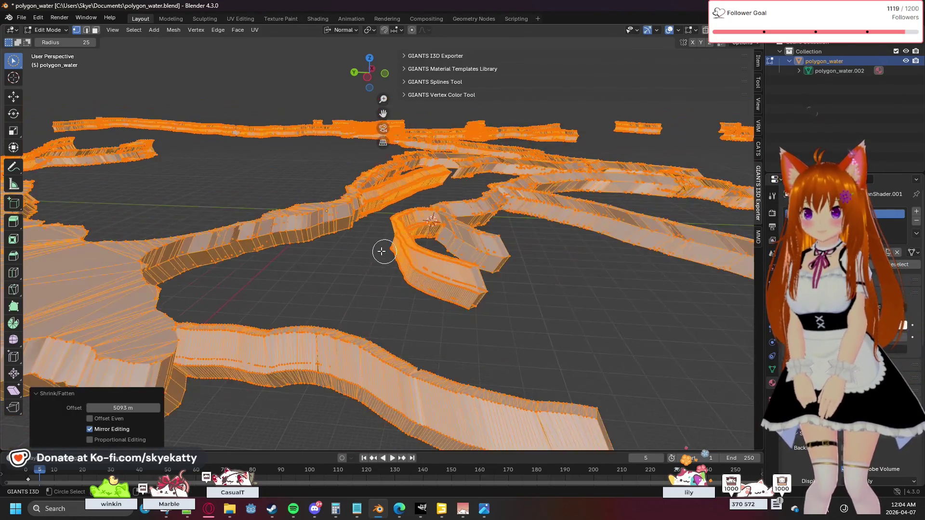
pyautogui.scroll(-1, 372, 248)
pyautogui.scroll(1, 373, 247)
pyautogui.scroll(1, 372, 248)
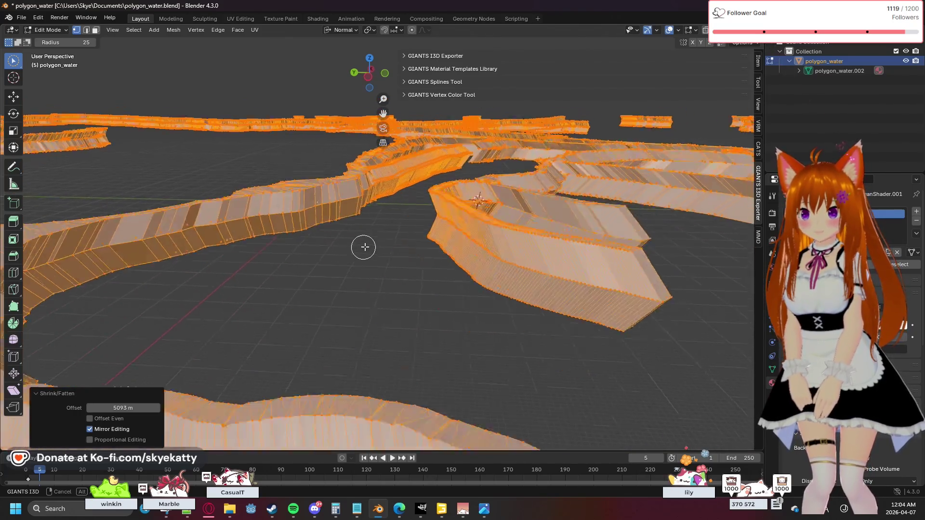
pyautogui.scroll(2, 376, 245)
pyautogui.scroll(1, 380, 247)
pyautogui.scroll(-2, 374, 247)
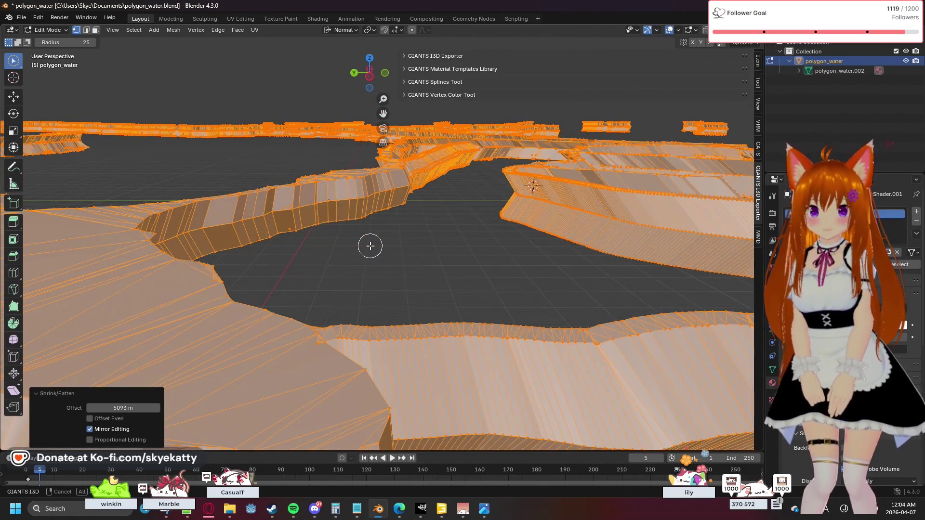
pyautogui.scroll(-1, 370, 246)
pyautogui.moveTo(367, 244)
pyautogui.mouseDown(button='middle')
pyautogui.moveTo(399, 263)
pyautogui.moveTo(383, 259)
pyautogui.mouseUp(button='middle')
pyautogui.scroll(1, 395, 260)
pyautogui.scroll(-1, 381, 255)
pyautogui.hotkey('ctrl', 'z')
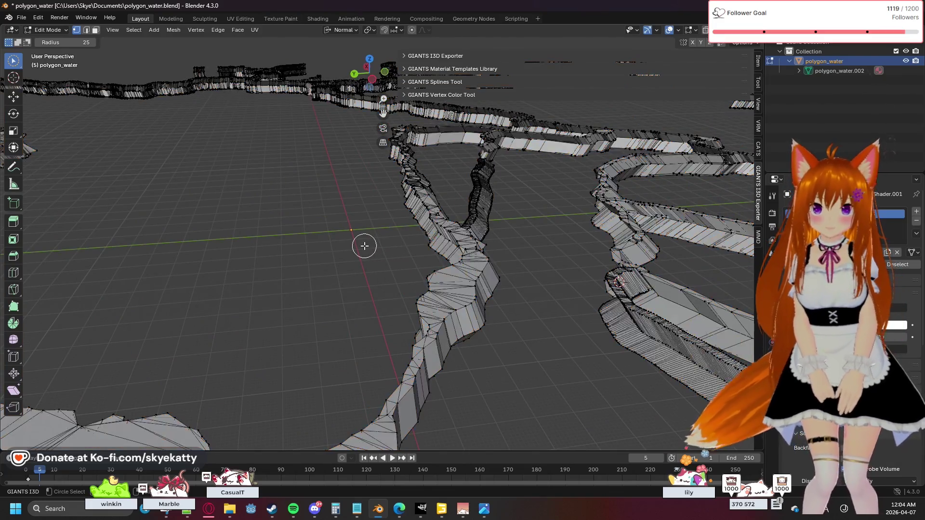
# Undo the fattening back to the flat river strip and go to the mesh's modifier settings.
pyautogui.hotkey('ctrl', 'z')
pyautogui.hotkey('ctrl', 'z')
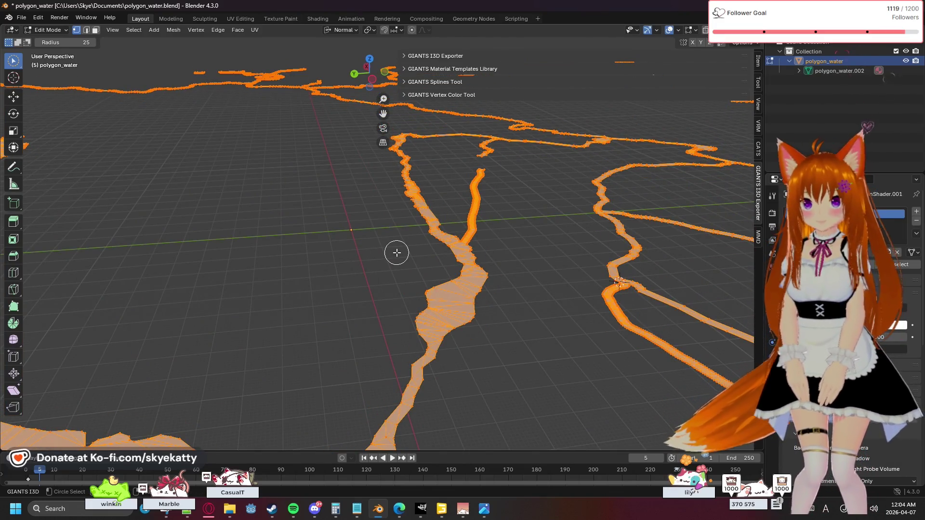
pyautogui.moveTo(362, 262)
pyautogui.mouseDown(button='middle')
pyautogui.moveTo(407, 303)
pyautogui.moveTo(641, 275)
pyautogui.mouseUp(button='middle')
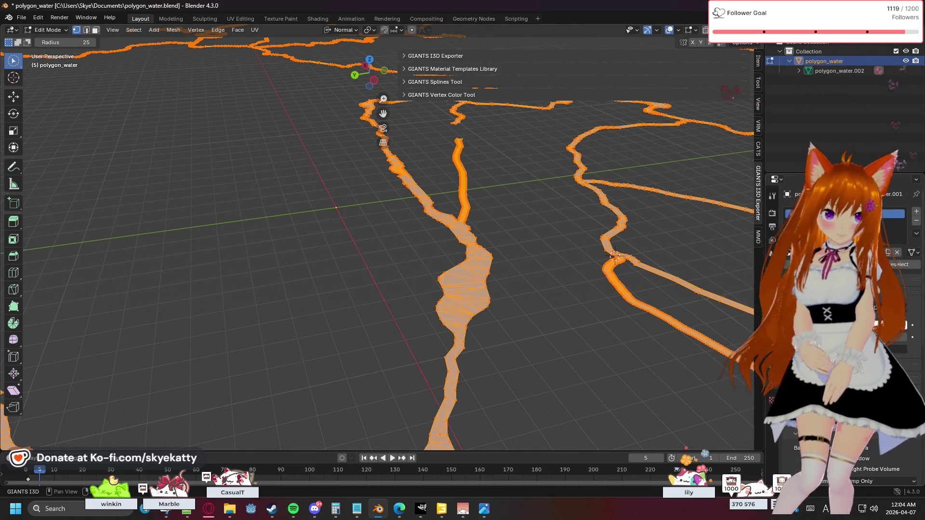
pyautogui.click(772, 284)
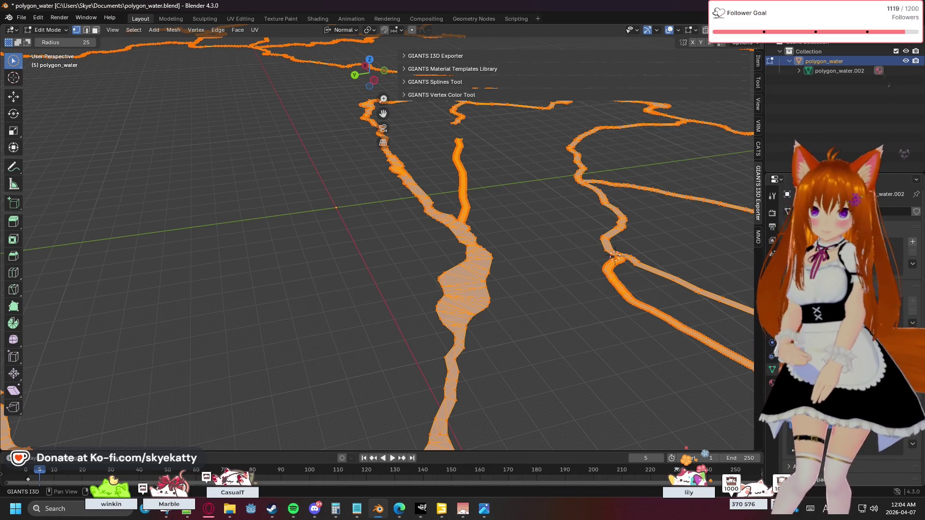
pyautogui.click(772, 227)
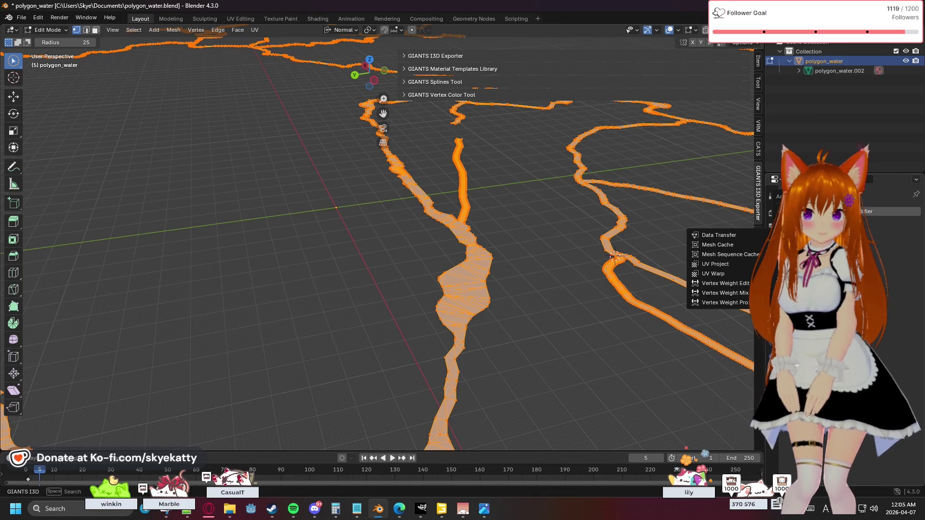
# Dismiss the Add Modifier > Edit list without adding any modifier.
pyautogui.click(719, 264)
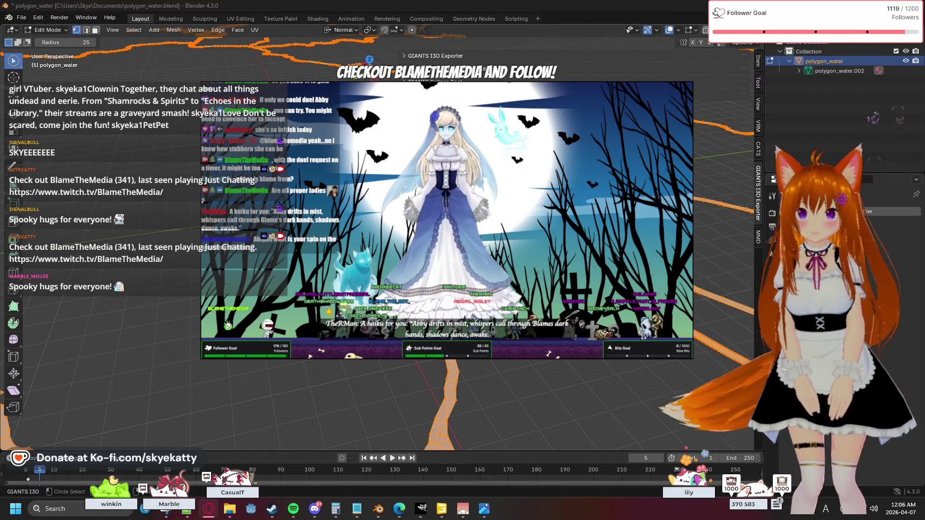
pyautogui.scroll(2, 376, 289)
pyautogui.scroll(-3, 375, 289)
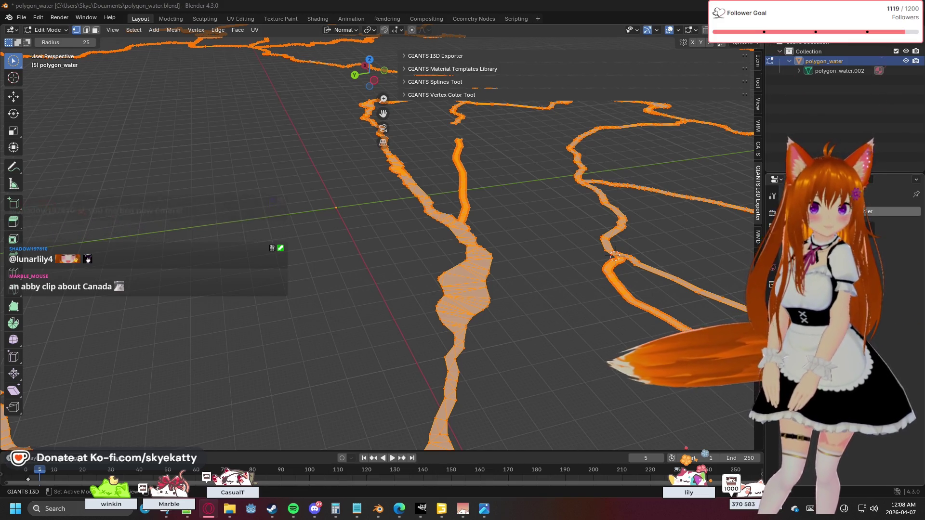
# Add a Solidify modifier to polygon_water by searching 'soli' in the modifier list.
pyautogui.click(831, 211)
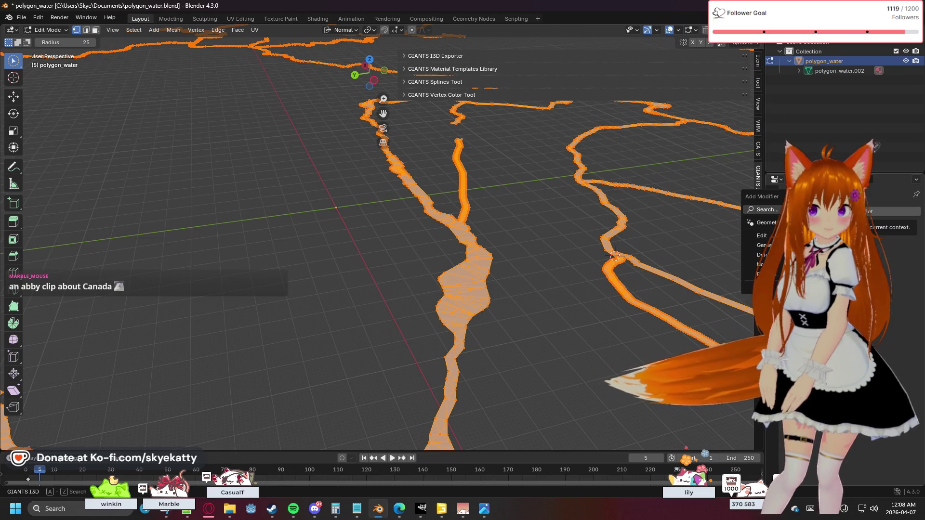
pyautogui.click(766, 209)
pyautogui.write('so')
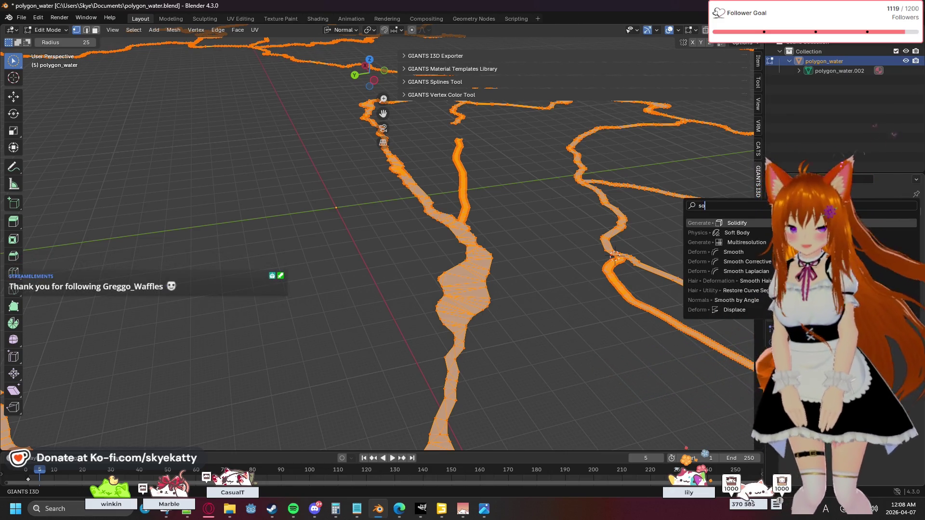
pyautogui.write('li')
pyautogui.press('Return')
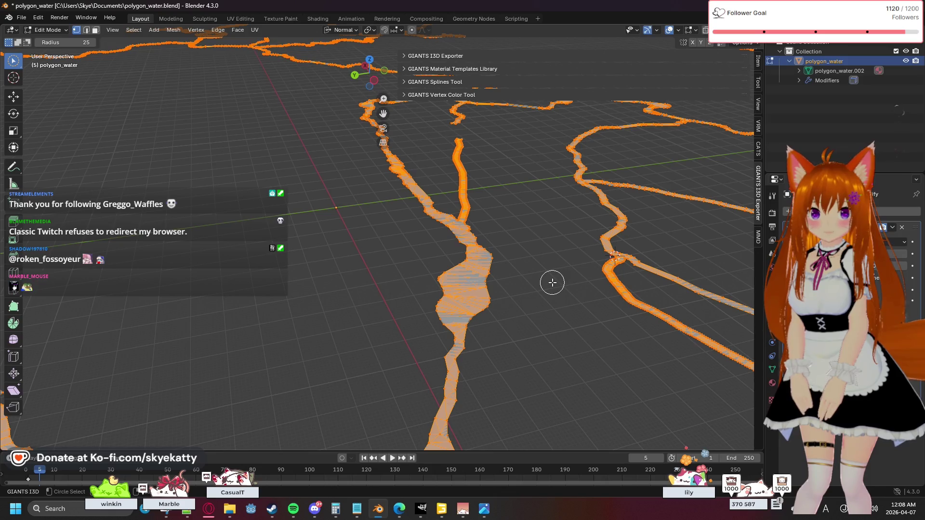
# Pull the view back over the river branches, then zoom in on the wide river section.
pyautogui.moveTo(548, 293)
pyautogui.mouseDown(button='middle')
pyautogui.moveTo(489, 319)
pyautogui.moveTo(470, 374)
pyautogui.moveTo(519, 289)
pyautogui.moveTo(473, 260)
pyautogui.mouseUp(button='middle')
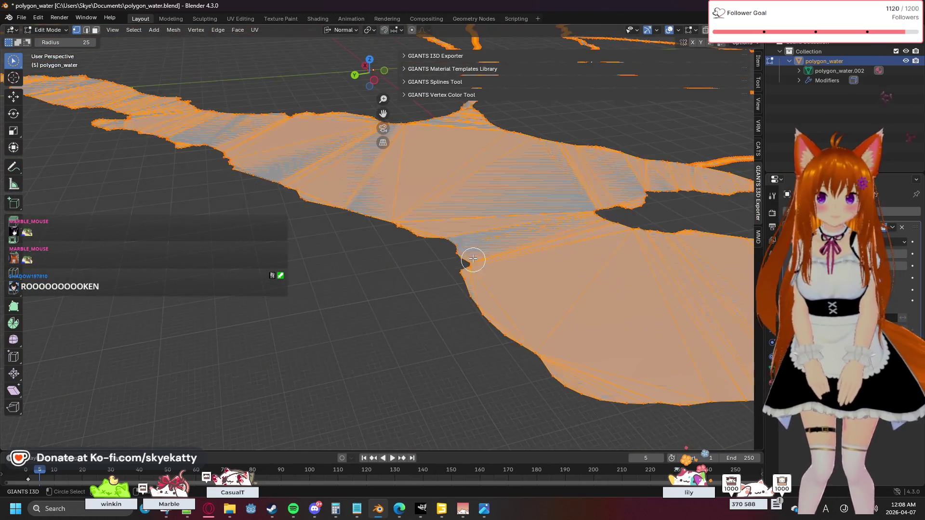
pyautogui.moveTo(403, 255); pyautogui.dragTo(401, 263, button='middle')
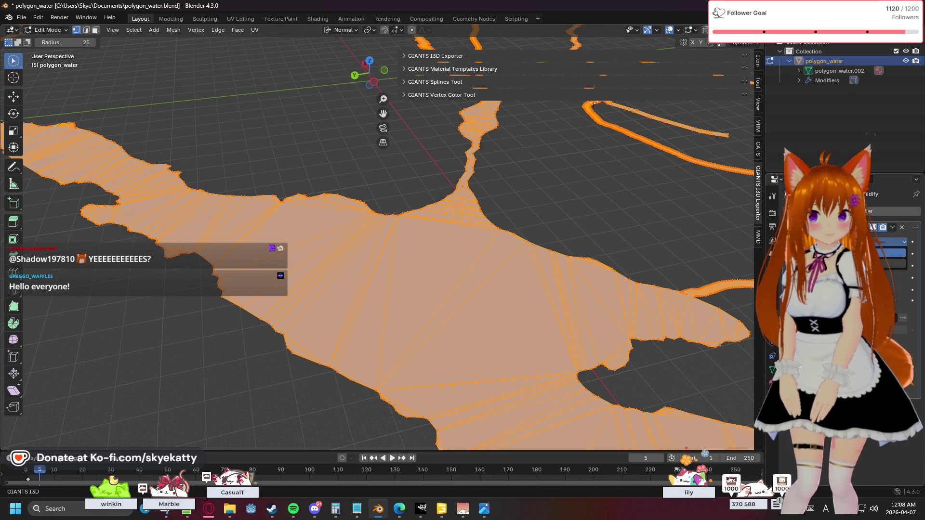
# Reveal the triangle edges, try another Solidify dropdown option, then delete the Solidify modifier.
pyautogui.hotkey('ctrl', 't')
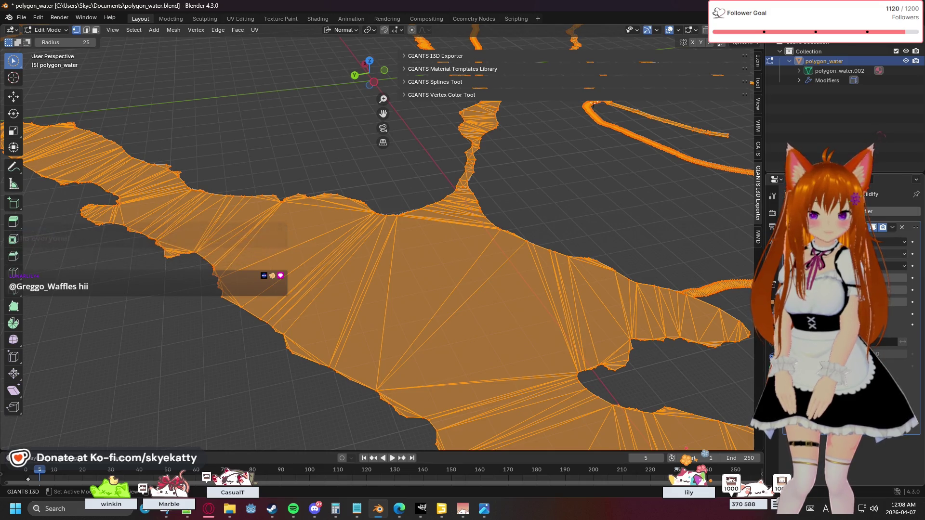
pyautogui.click(889, 254)
pyautogui.click(896, 286)
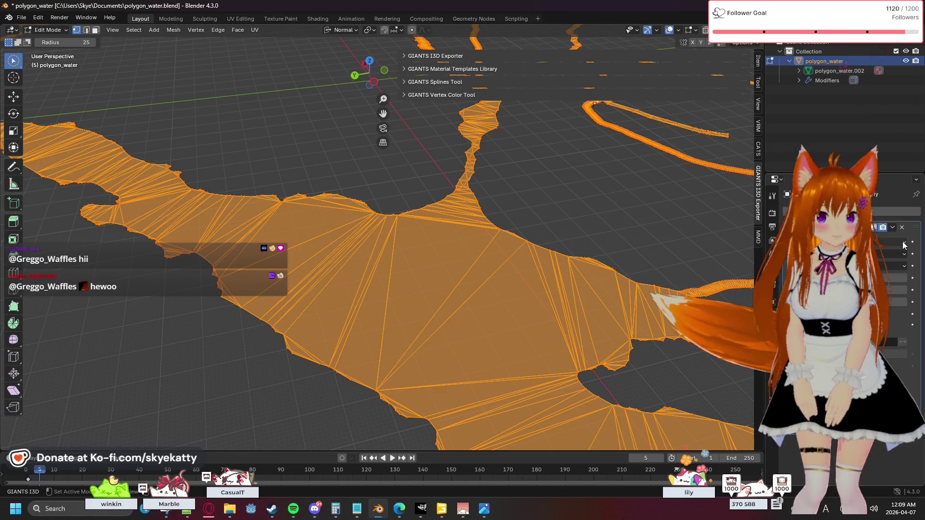
pyautogui.click(901, 228)
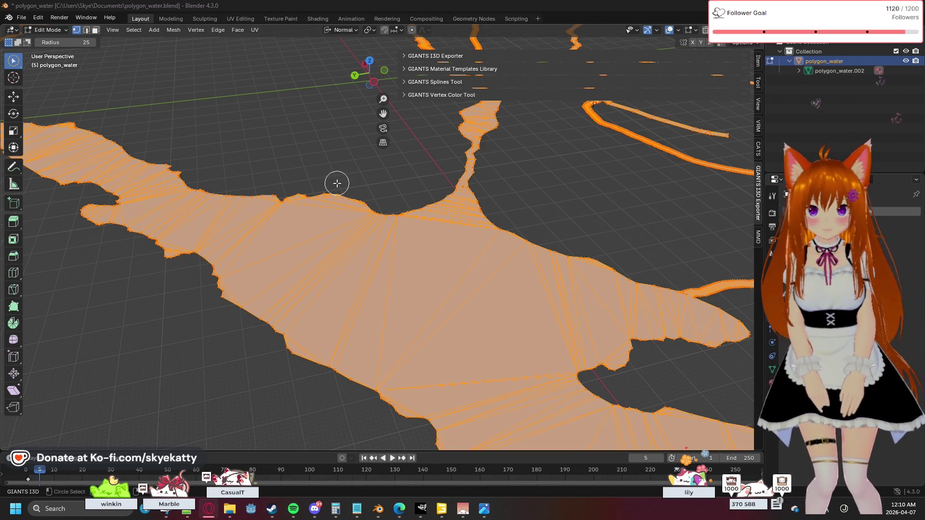
# Select the entire river mesh and extrude it in place.
pyautogui.moveTo(337, 183); pyautogui.dragTo(320, 161)
pyautogui.press('a')
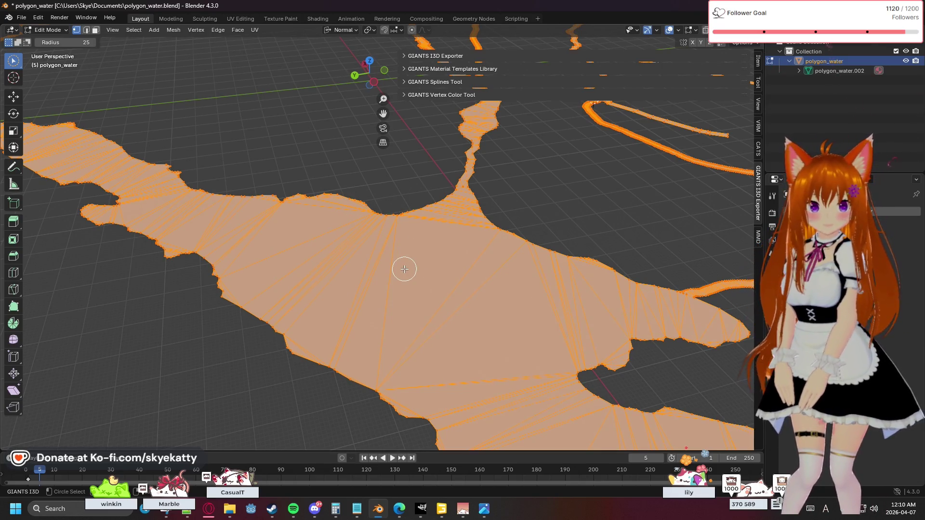
pyautogui.press('e')
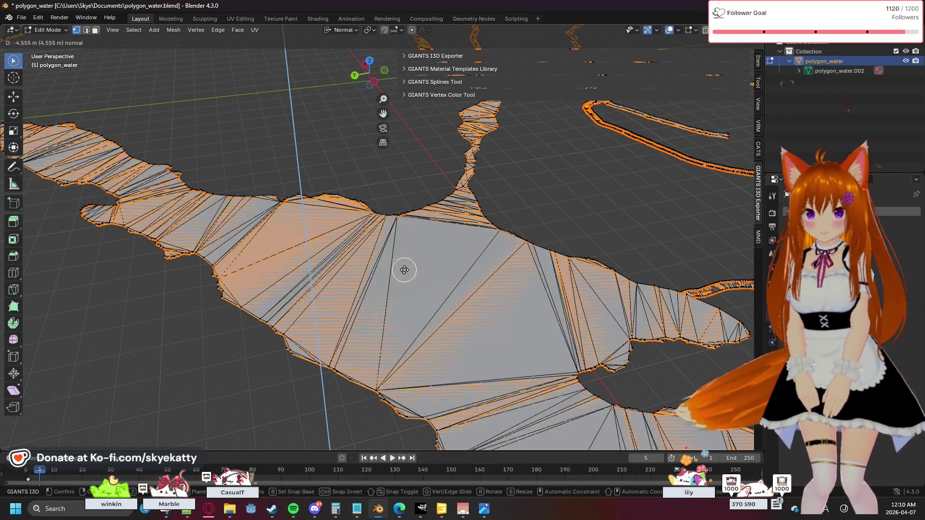
pyautogui.press('Escape')
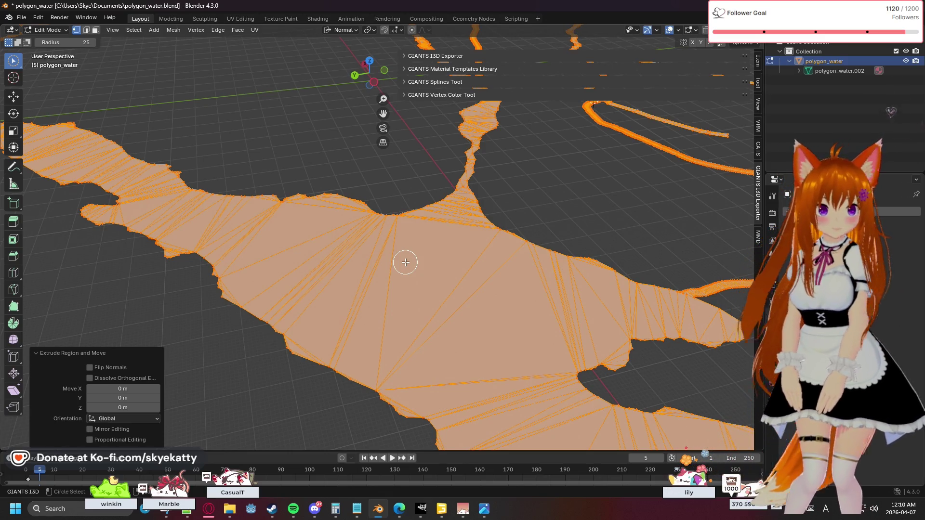
# Shrink/Fatten the newly extruded faces outward by 1279 m.
pyautogui.press('alt')
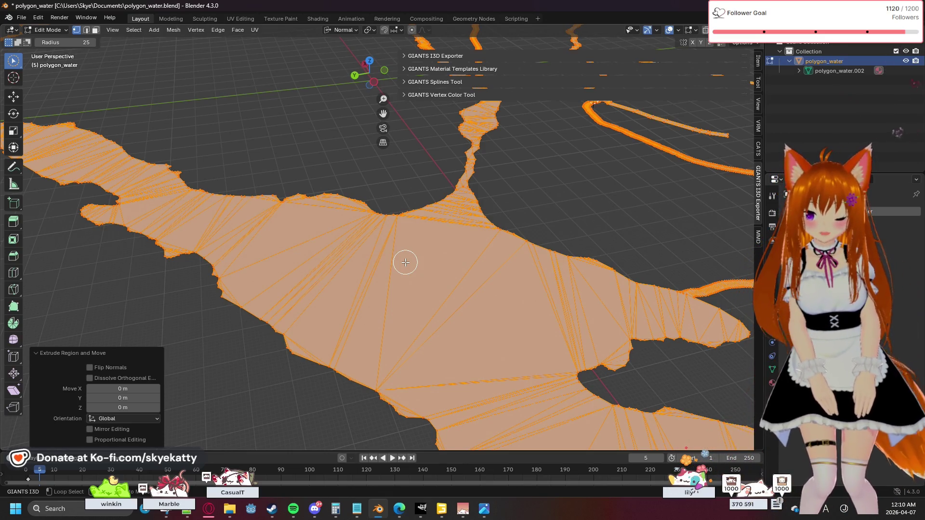
pyautogui.hotkey('alt', 's')
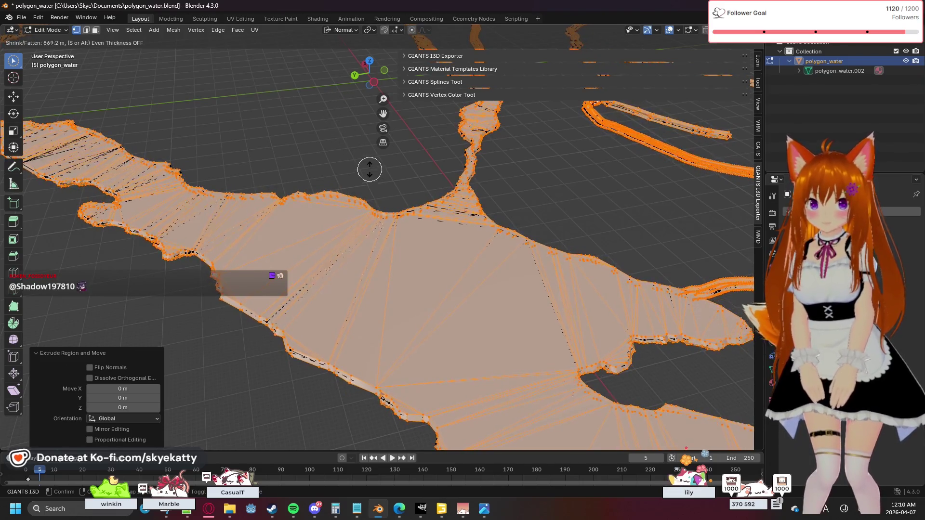
pyautogui.click(343, 128)
pyautogui.press('c')
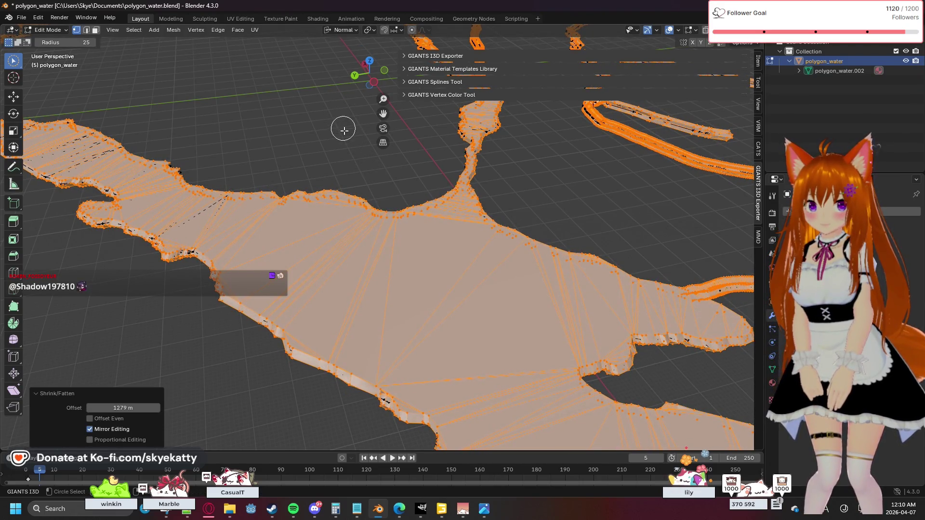
# Dismiss the vertex context menu and orbit down to ground level to check the river's thickness.
pyautogui.rightClick(332, 180)
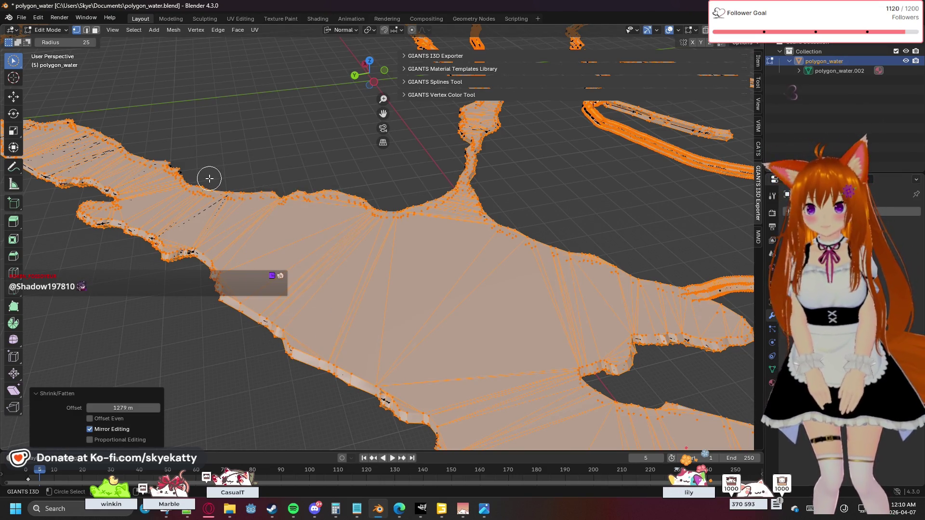
pyautogui.rightClick(164, 309)
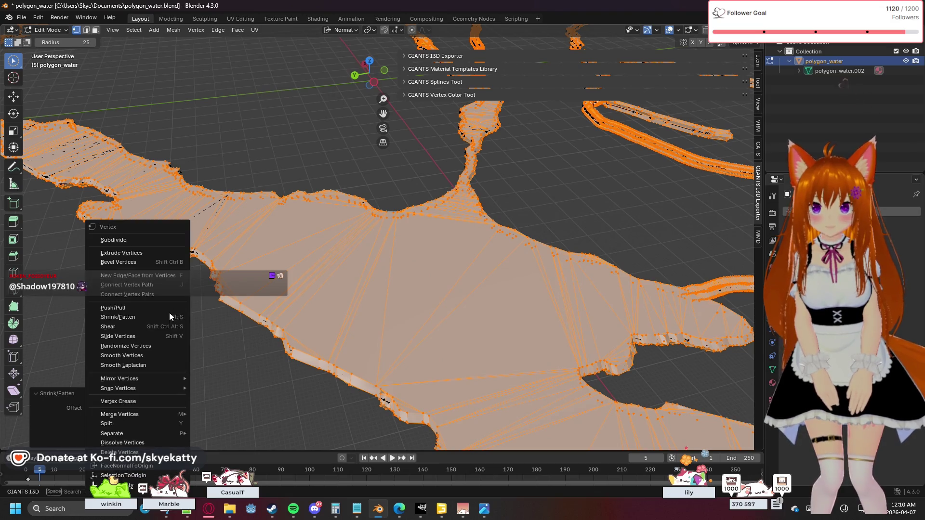
pyautogui.click(258, 327)
pyautogui.moveTo(245, 369)
pyautogui.mouseDown(button='middle')
pyautogui.moveTo(192, 380)
pyautogui.moveTo(199, 356)
pyautogui.mouseUp(button='middle')
pyautogui.moveTo(330, 226)
pyautogui.keyDown('ctrl'); pyautogui.mouseDown(button='middle')
pyautogui.moveTo(310, 315)
pyautogui.moveTo(334, 300)
pyautogui.mouseUp(button='middle'); pyautogui.keyUp('ctrl')
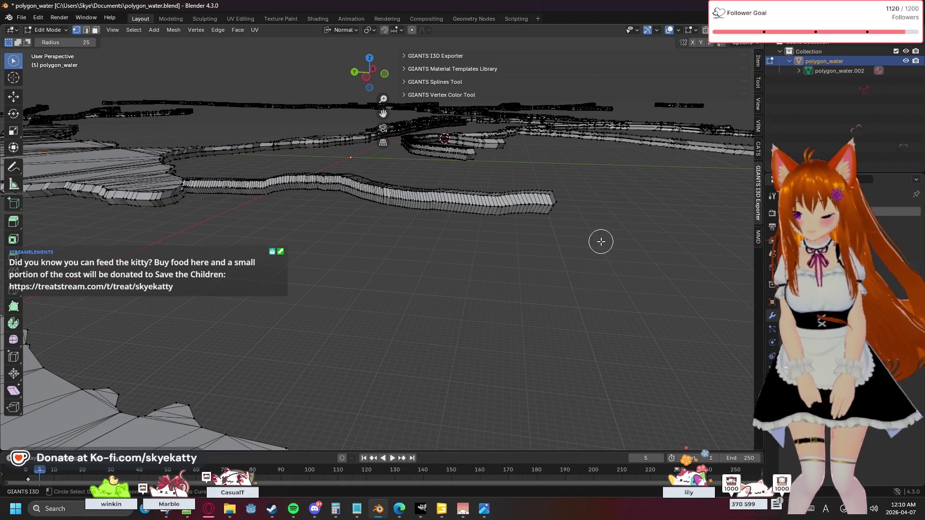
# Orbit above the branching channels and select the entire thickened river mesh.
pyautogui.press('a')
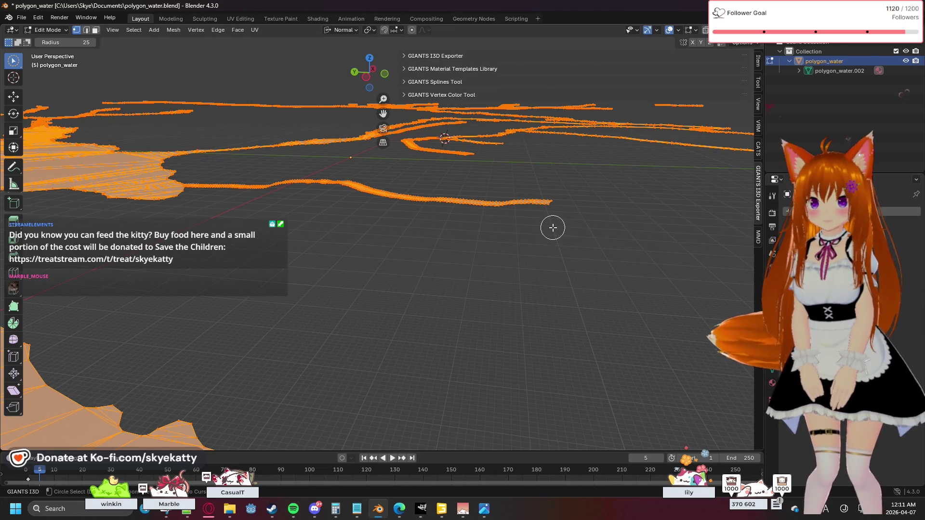
pyautogui.hotkey('alt', 'a')
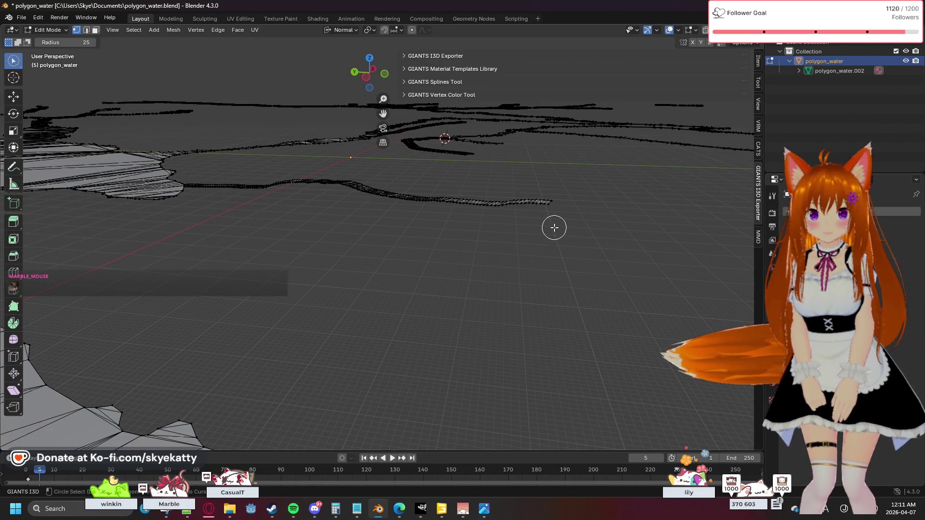
pyautogui.press('a')
pyautogui.hotkey('alt', 'a')
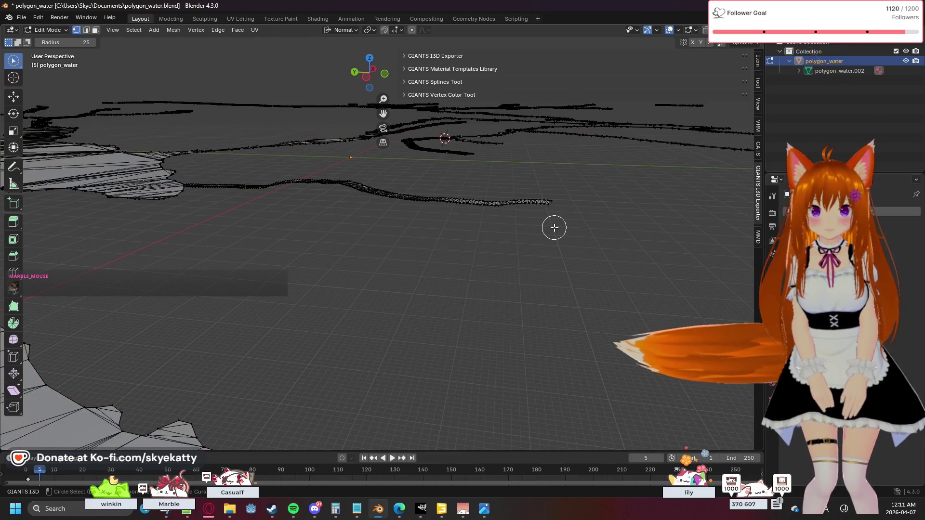
pyautogui.moveTo(555, 228); pyautogui.dragTo(554, 228, button='middle')
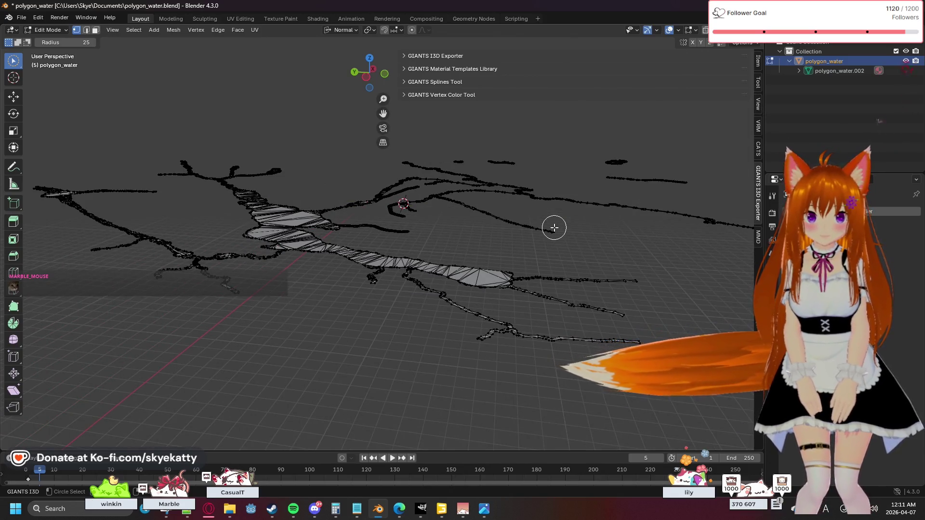
pyautogui.scroll(2, 554, 228)
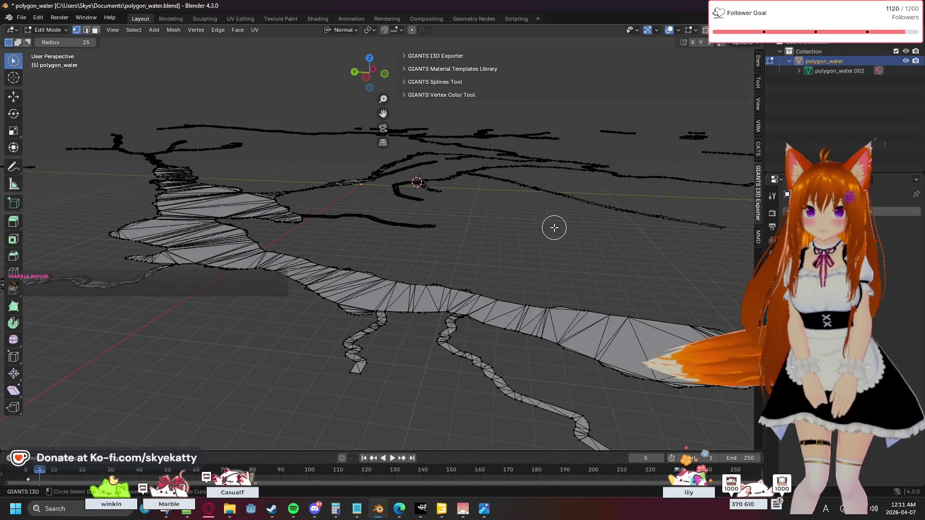
pyautogui.moveTo(521, 206)
pyautogui.mouseDown(button='middle')
pyautogui.moveTo(528, 256)
pyautogui.moveTo(513, 333)
pyautogui.mouseUp(button='middle')
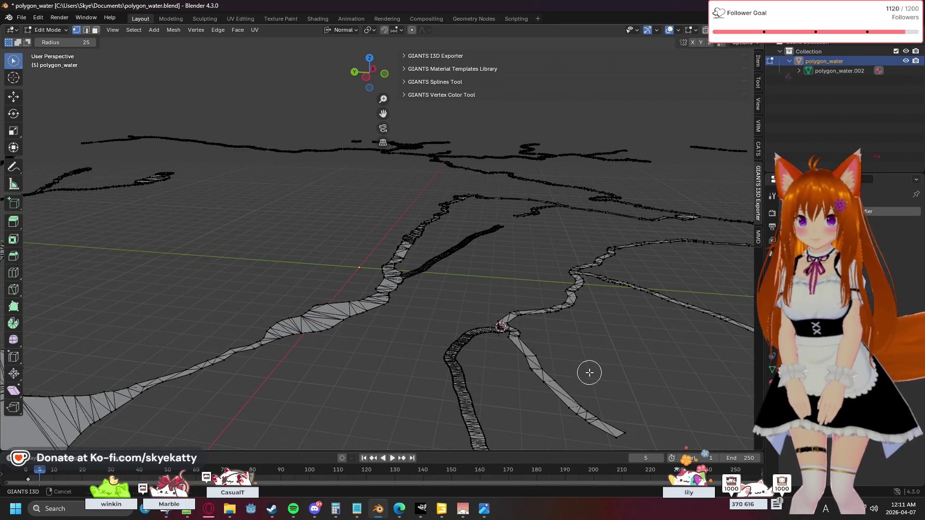
pyautogui.moveTo(589, 372); pyautogui.dragTo(548, 310, button='middle')
pyautogui.press('a')
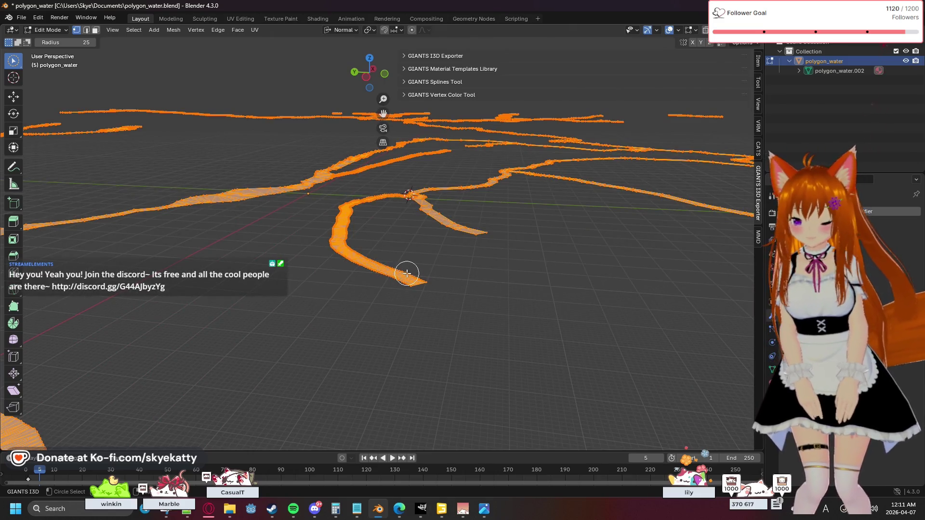
# Extrude the whole river mesh upward along its normals about 68.5 m, keeping it all selected.
pyautogui.press('e')
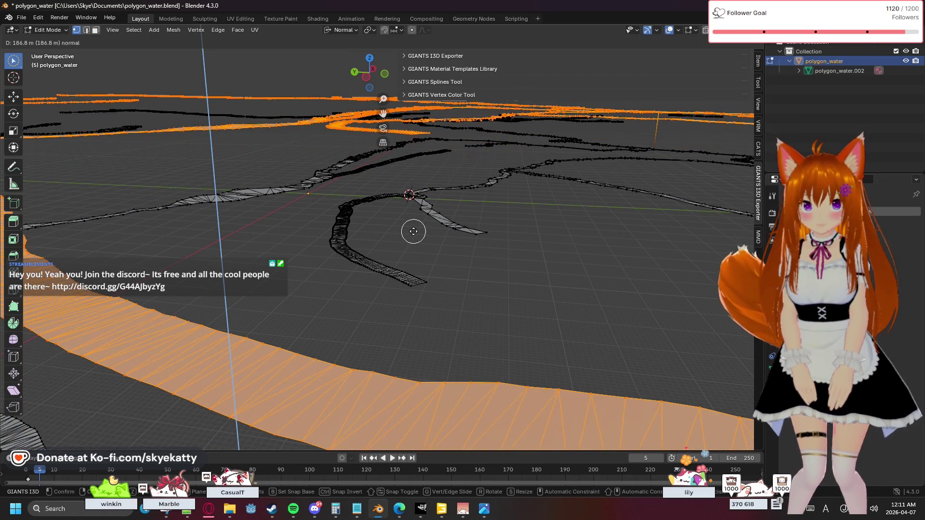
pyautogui.click(416, 258)
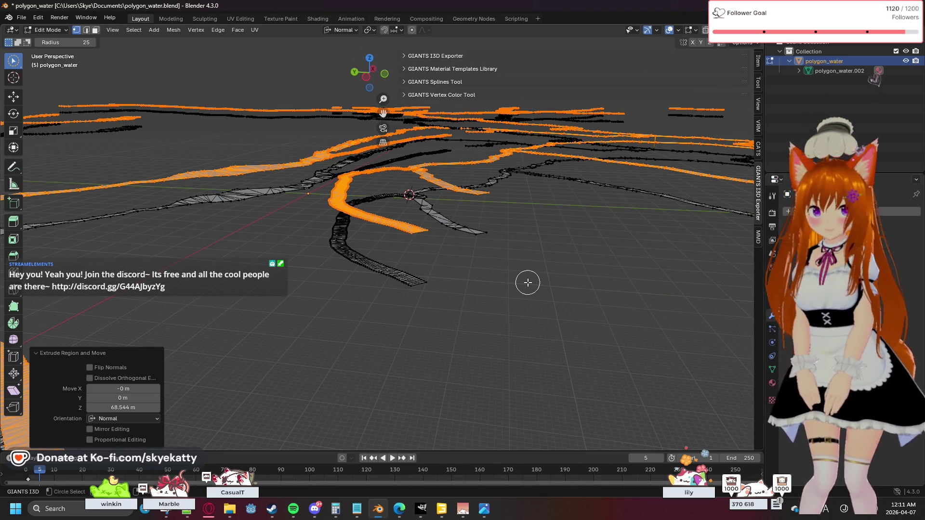
pyautogui.press('a')
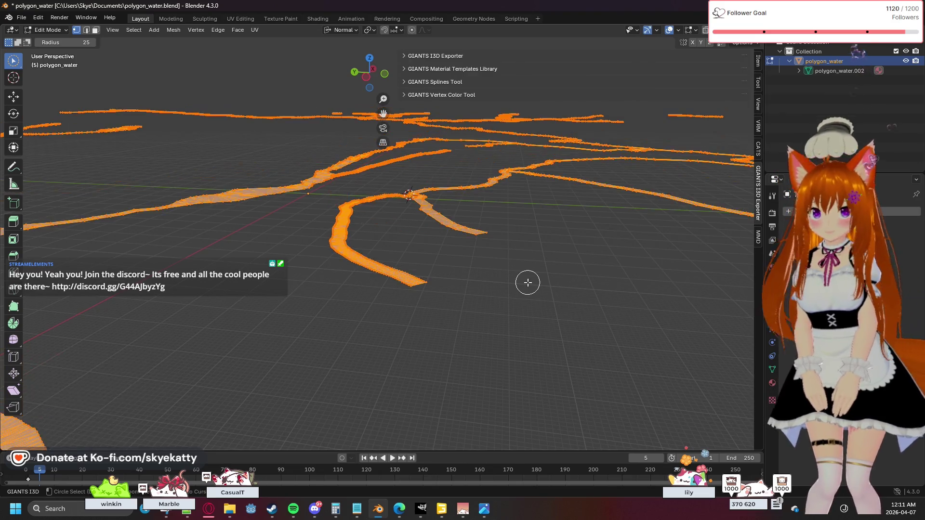
pyautogui.hotkey('alt', 'a')
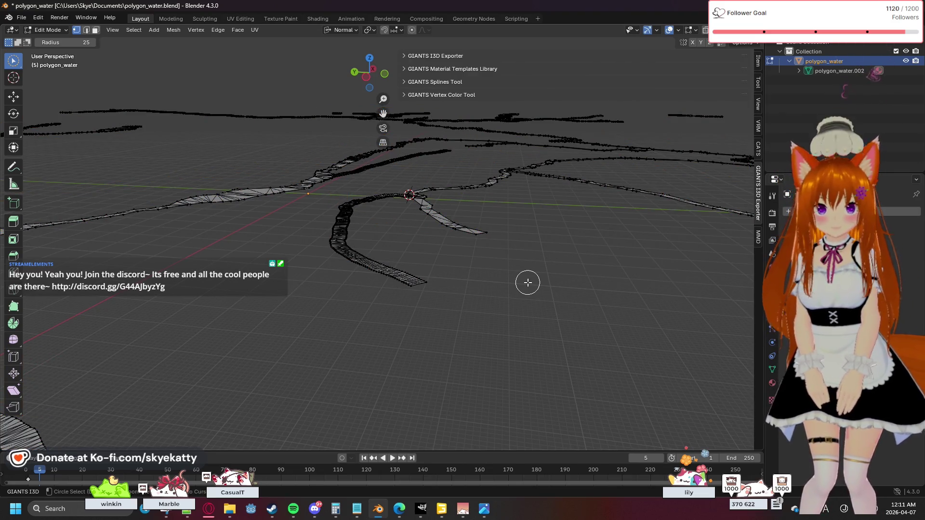
pyautogui.press('a')
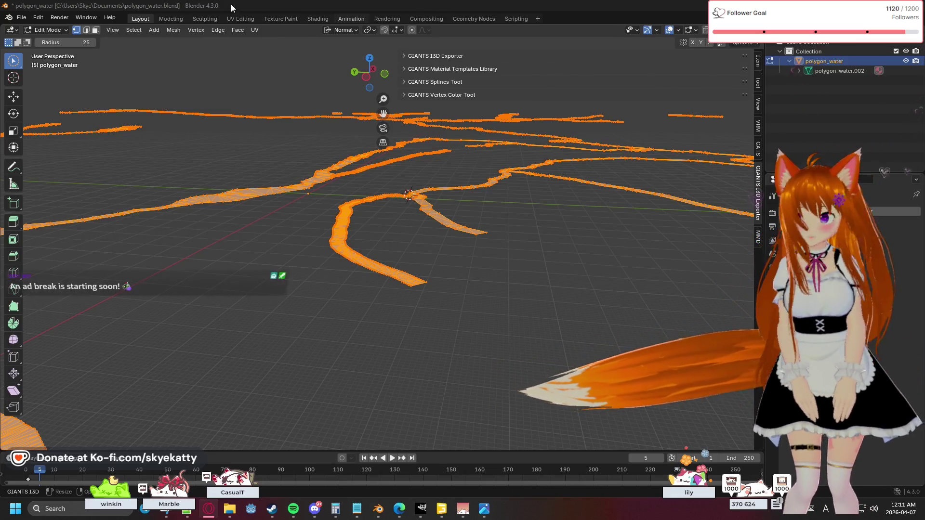
# Browse the header menus from Add across to the Vertex operations.
pyautogui.click(189, 32)
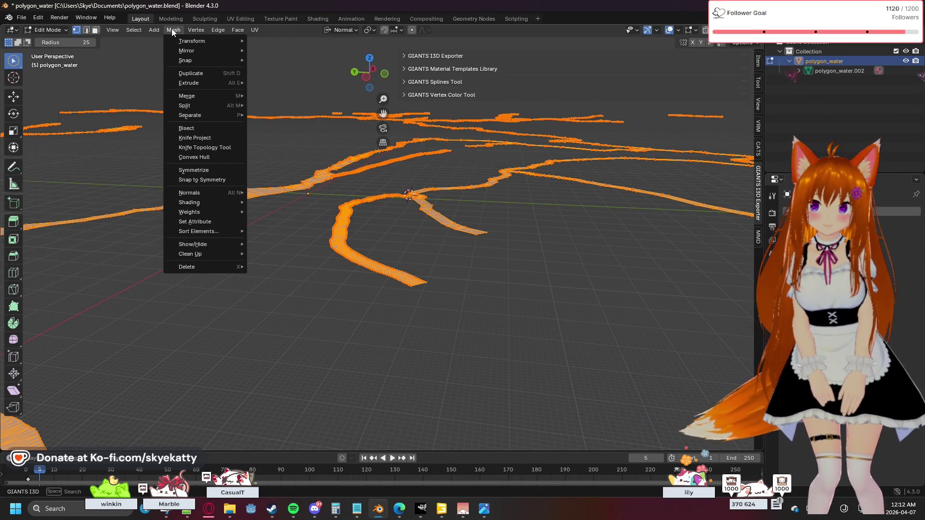
pyautogui.moveTo(190, 253)
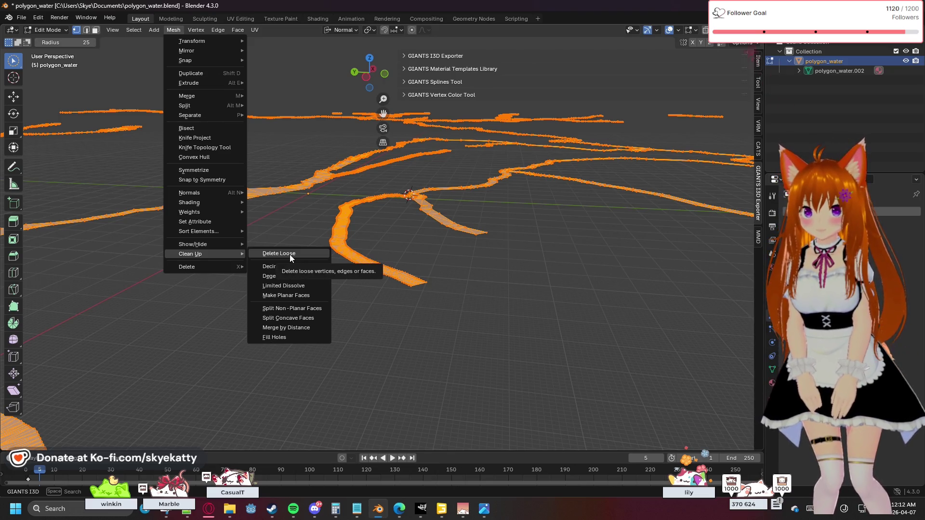
# Run Delete Loose with edges and faces included, then reselect the whole river mesh.
pyautogui.click(290, 255)
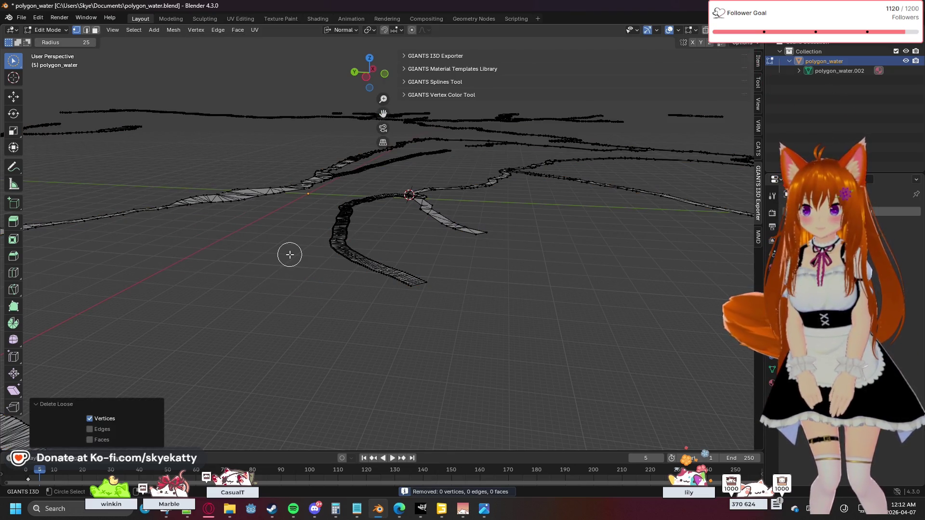
pyautogui.click(119, 429)
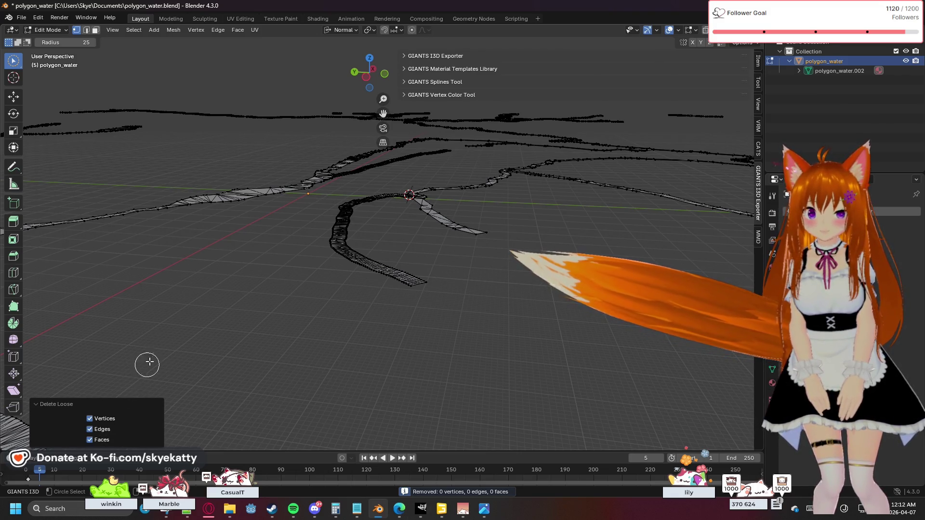
pyautogui.click(148, 336)
pyautogui.click(195, 30)
pyautogui.press('c')
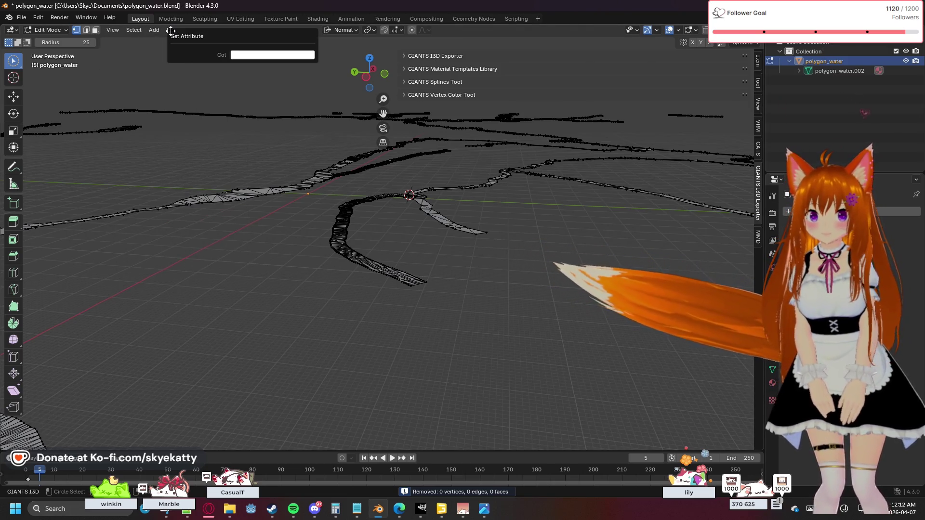
pyautogui.press('Escape')
pyautogui.press('c')
pyautogui.press('a')
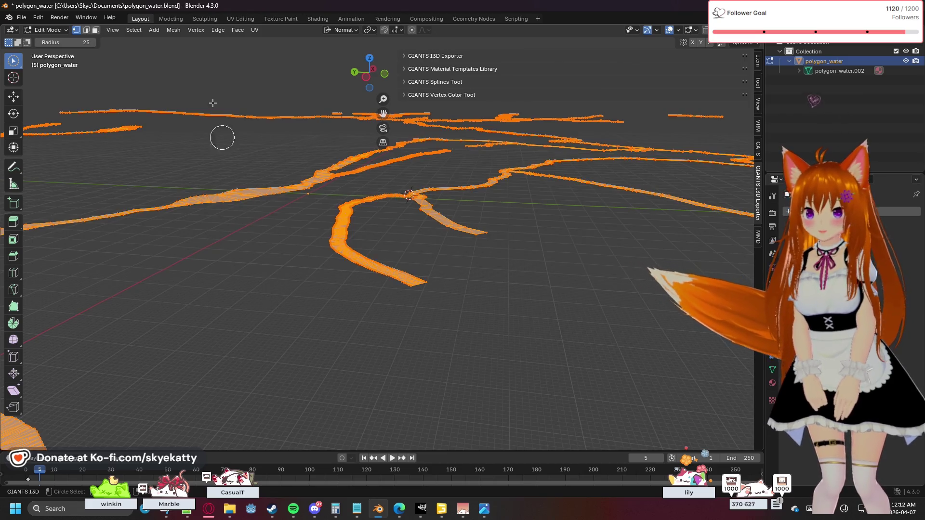
pyautogui.click(183, 34)
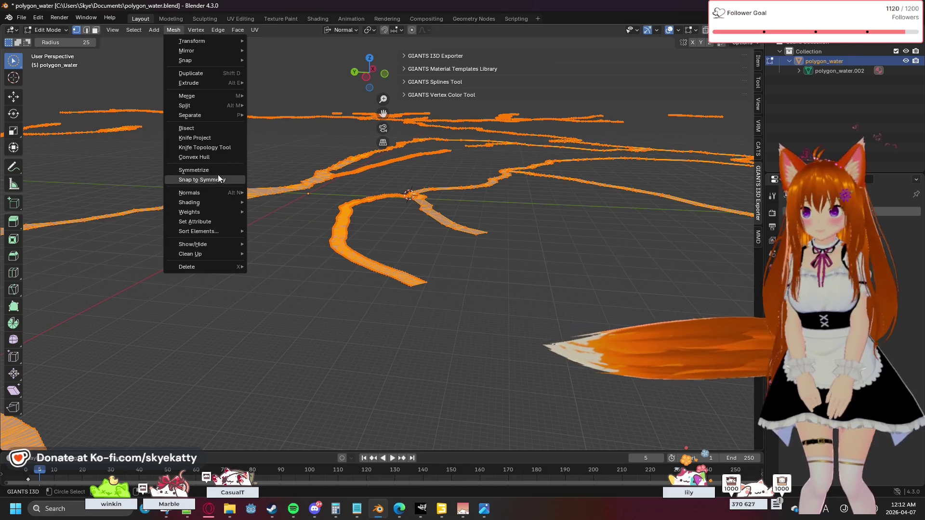
pyautogui.moveTo(190, 253)
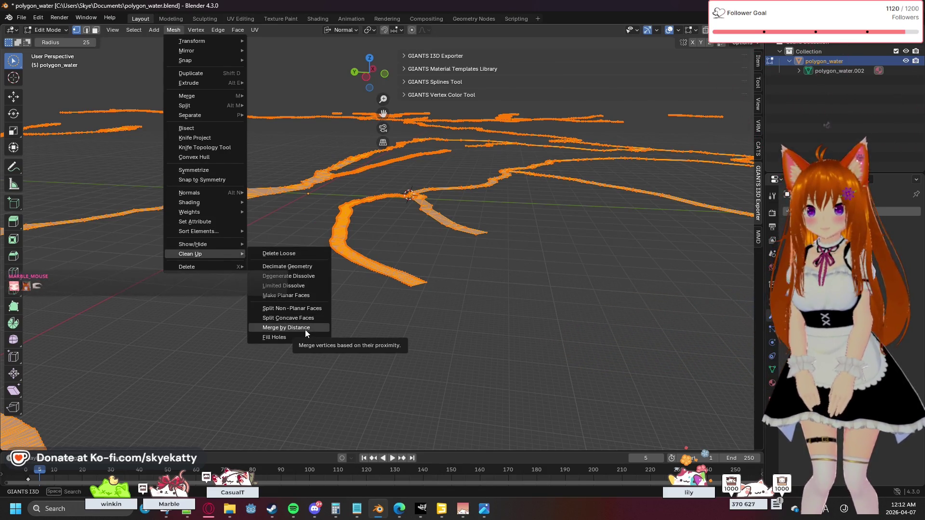
# Merge by Distance at 0.09 m, removing 29,793 vertices, then reselect the whole mesh.
pyautogui.click(305, 329)
pyautogui.moveTo(123, 418); pyautogui.dragTo(152, 419)
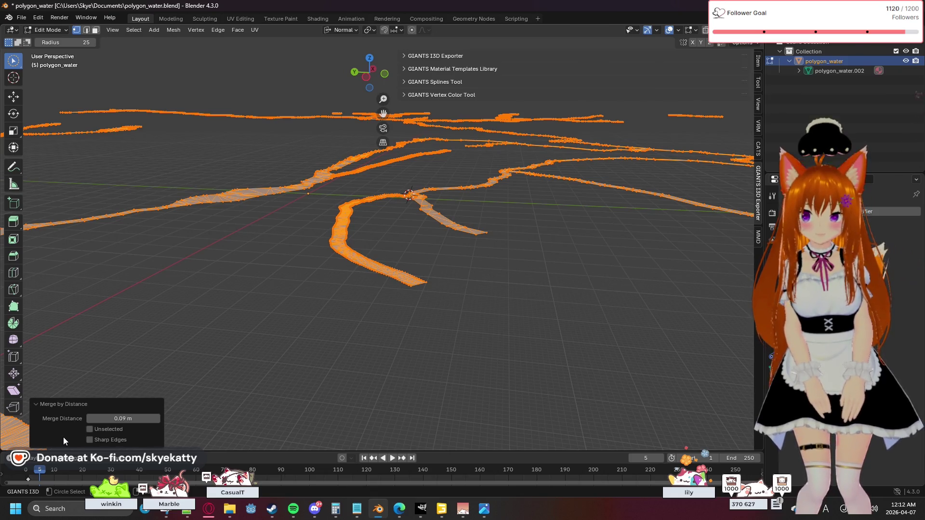
pyautogui.hotkey('alt', 'a')
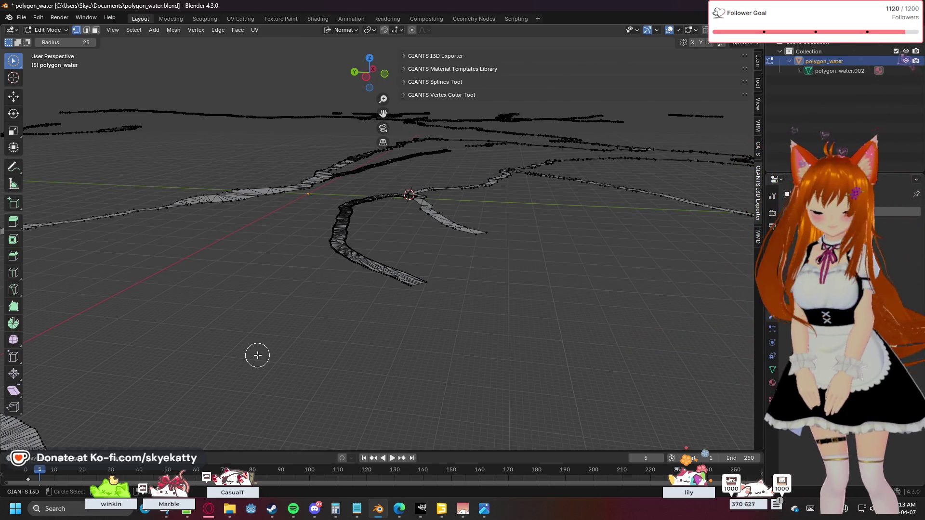
pyautogui.press('a')
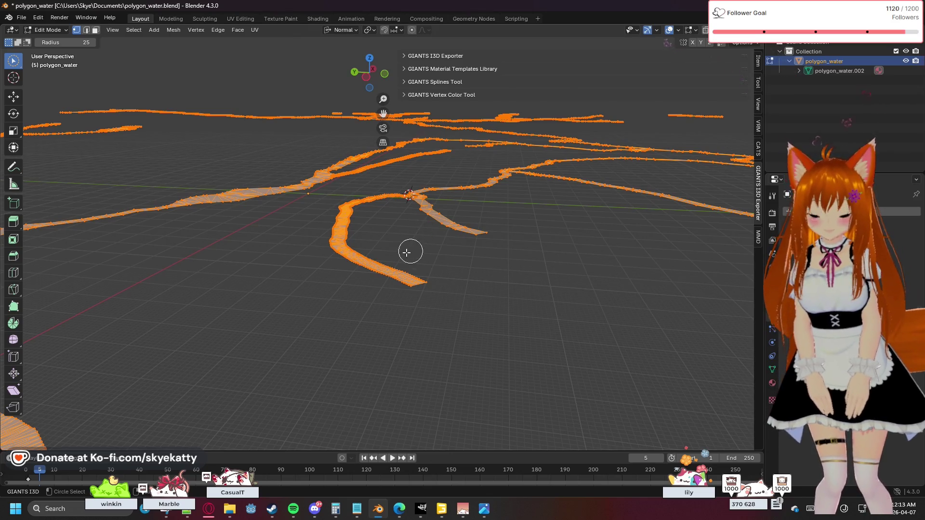
# Extrude the river mesh about -5.95 m for thickness, then undo the offset back to zero.
pyautogui.press('e')
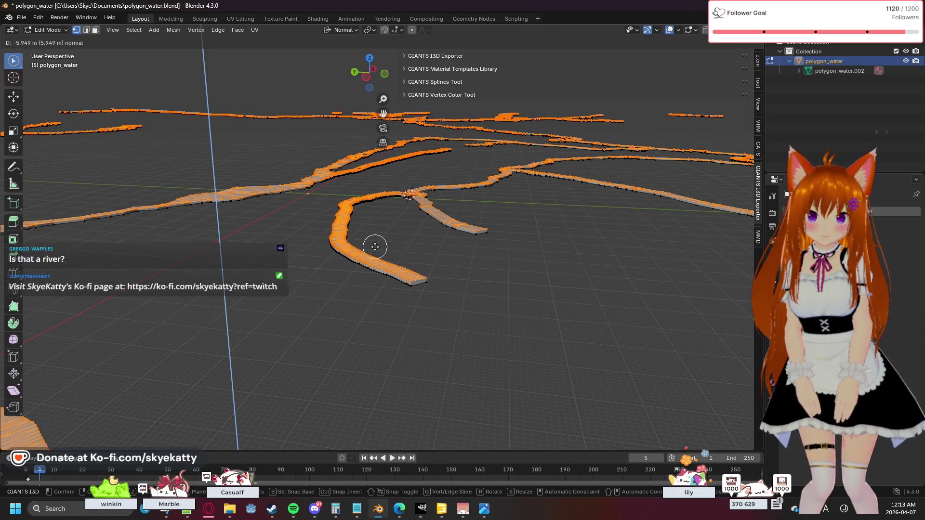
pyautogui.click(375, 247)
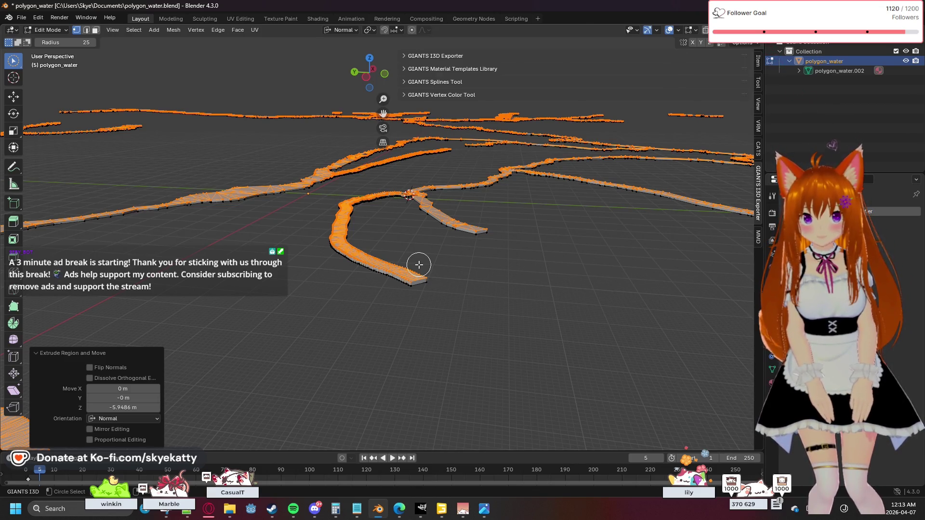
pyautogui.hotkey('ctrl', 'z')
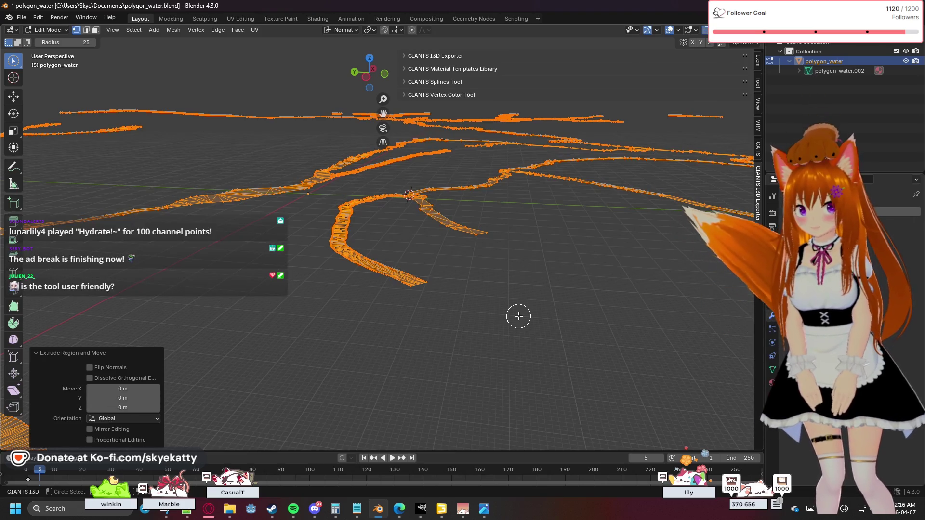
# Step back in Undo History to the Recalculate Normals state, before any extrusion.
pyautogui.click(42, 18)
pyautogui.click(52, 28)
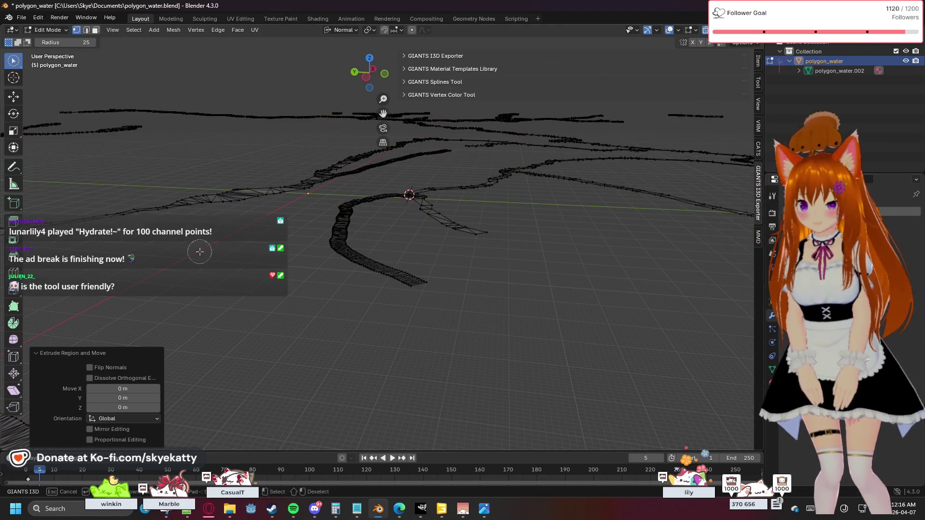
pyautogui.click(76, 19)
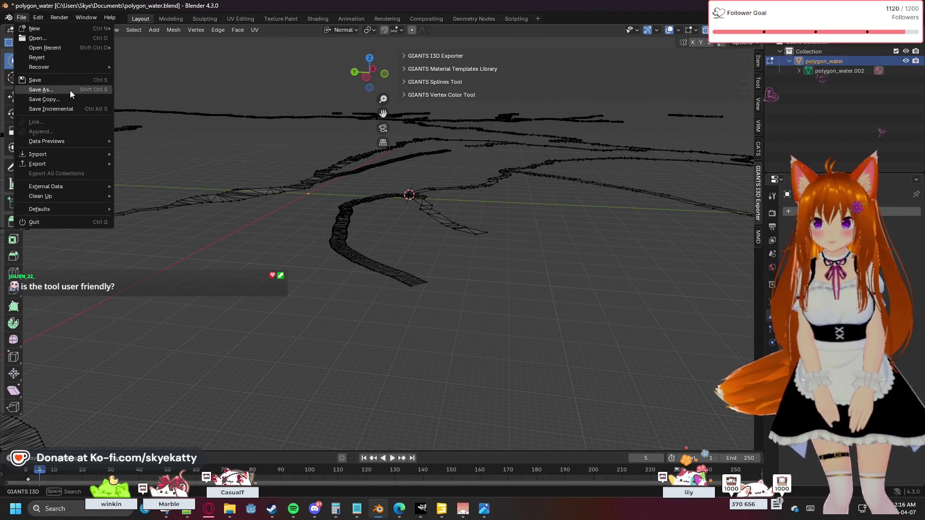
pyautogui.click(33, 12)
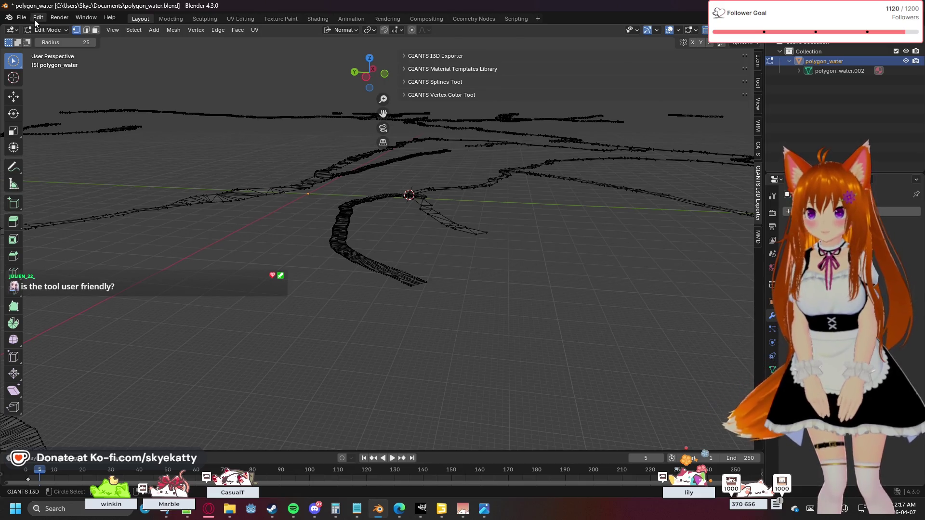
pyautogui.click(37, 17)
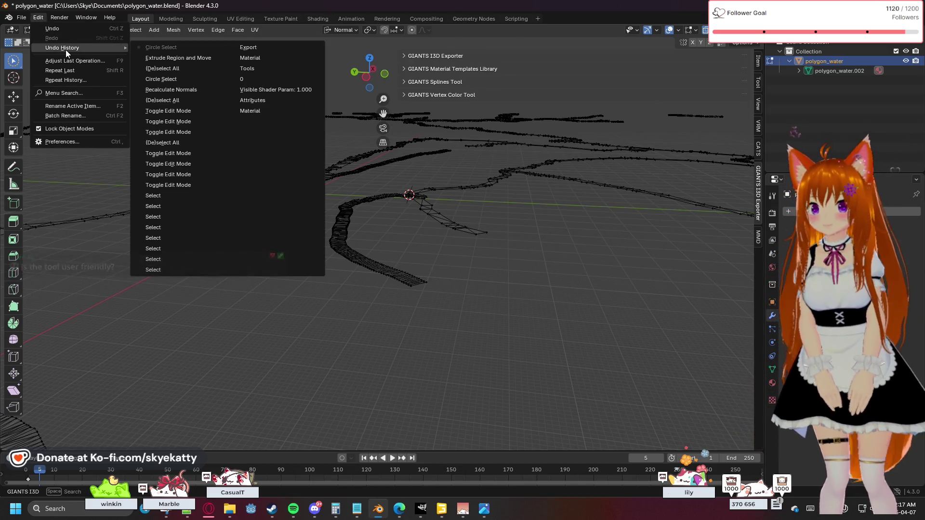
pyautogui.click(174, 90)
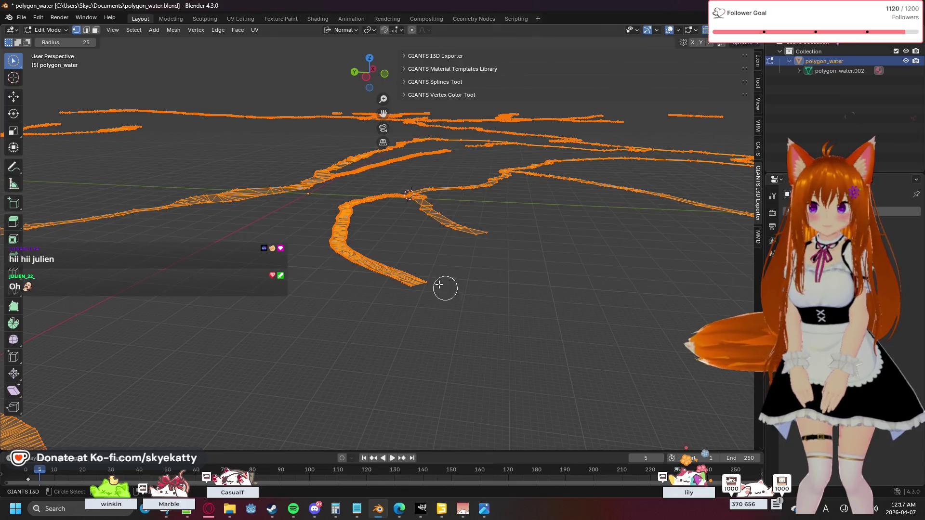
# Orbit closely around the river junction and strands, then switch to GIANTS Editor.
pyautogui.moveTo(436, 265)
pyautogui.mouseDown(button='middle')
pyautogui.moveTo(347, 326)
pyautogui.moveTo(373, 263)
pyautogui.moveTo(376, 212)
pyautogui.mouseUp(button='middle')
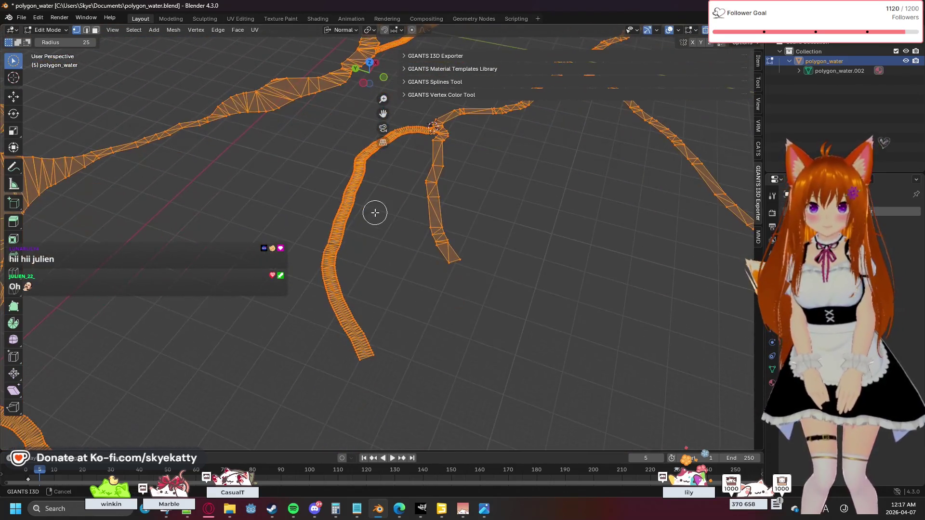
pyautogui.moveTo(359, 273)
pyautogui.mouseDown(button='middle')
pyautogui.moveTo(360, 300)
pyautogui.moveTo(352, 291)
pyautogui.mouseUp(button='middle')
pyautogui.scroll(-5, 352, 292)
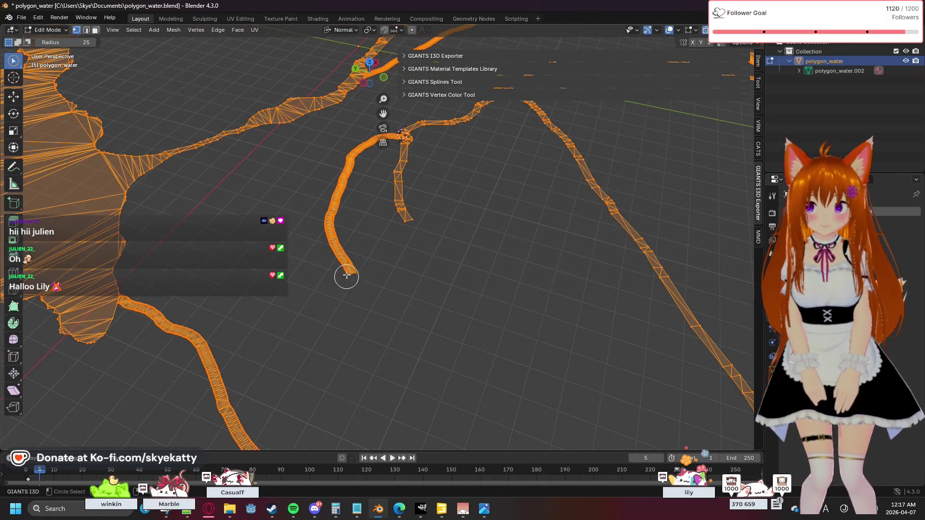
pyautogui.moveTo(370, 234); pyautogui.dragTo(367, 261, button='middle')
pyautogui.scroll(3, 345, 326)
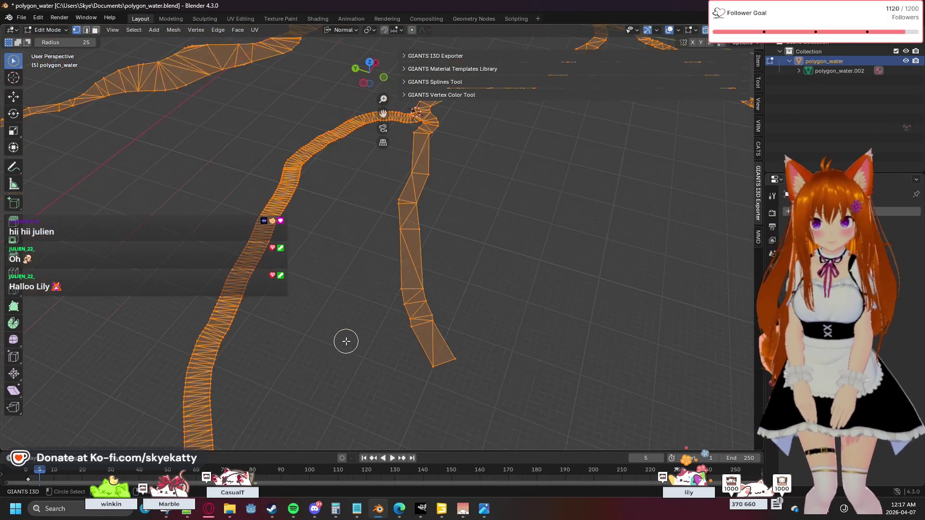
pyautogui.moveTo(346, 340)
pyautogui.mouseDown(button='middle')
pyautogui.moveTo(369, 282)
pyautogui.moveTo(360, 291)
pyautogui.mouseUp(button='middle')
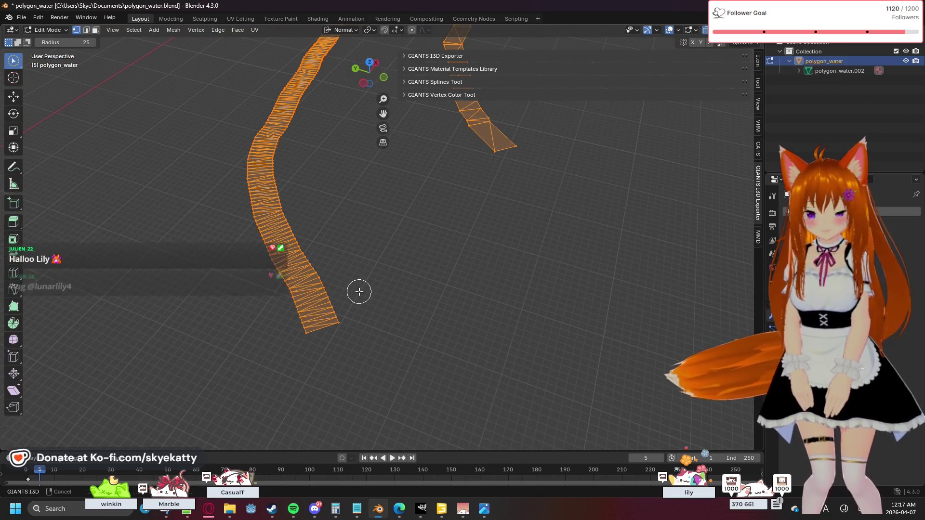
pyautogui.scroll(-2, 359, 291)
pyautogui.scroll(3, 358, 293)
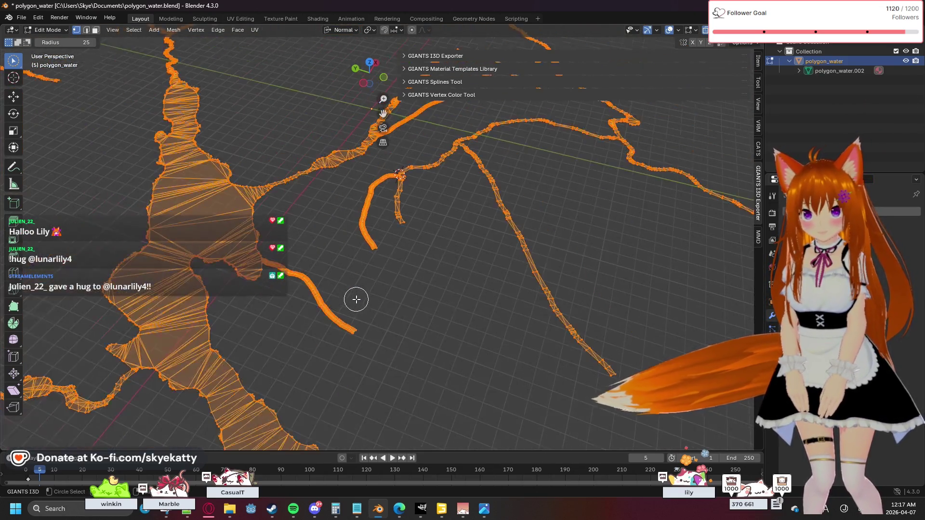
pyautogui.scroll(2, 356, 299)
pyautogui.scroll(-2, 356, 300)
pyautogui.scroll(-3, 356, 299)
pyautogui.scroll(3, 356, 300)
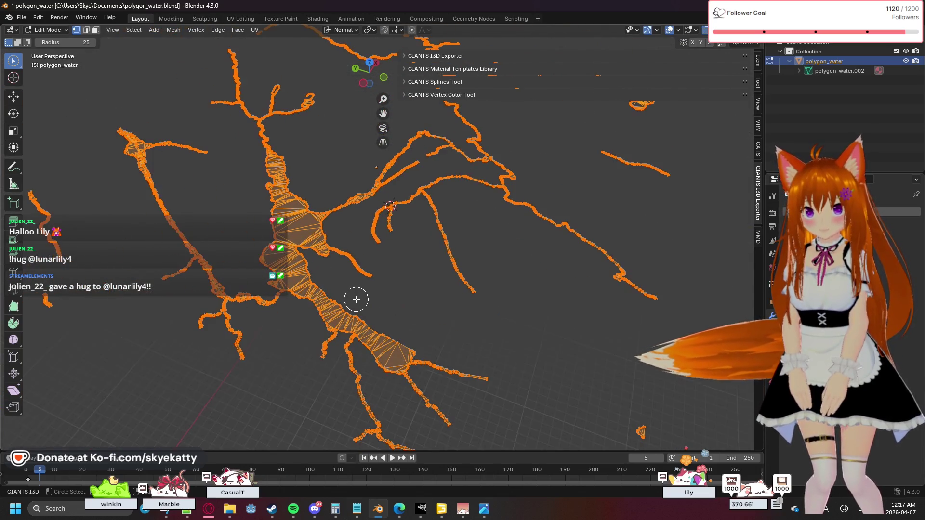
pyautogui.scroll(2, 356, 299)
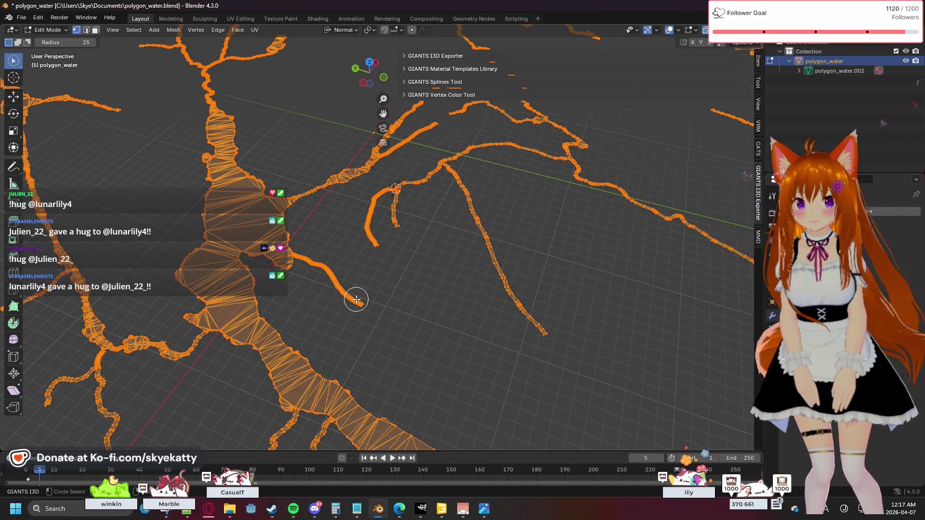
pyautogui.moveTo(429, 291)
pyautogui.mouseDown(button='middle')
pyautogui.moveTo(409, 257)
pyautogui.moveTo(368, 316)
pyautogui.moveTo(378, 245)
pyautogui.moveTo(383, 321)
pyautogui.mouseUp(button='middle')
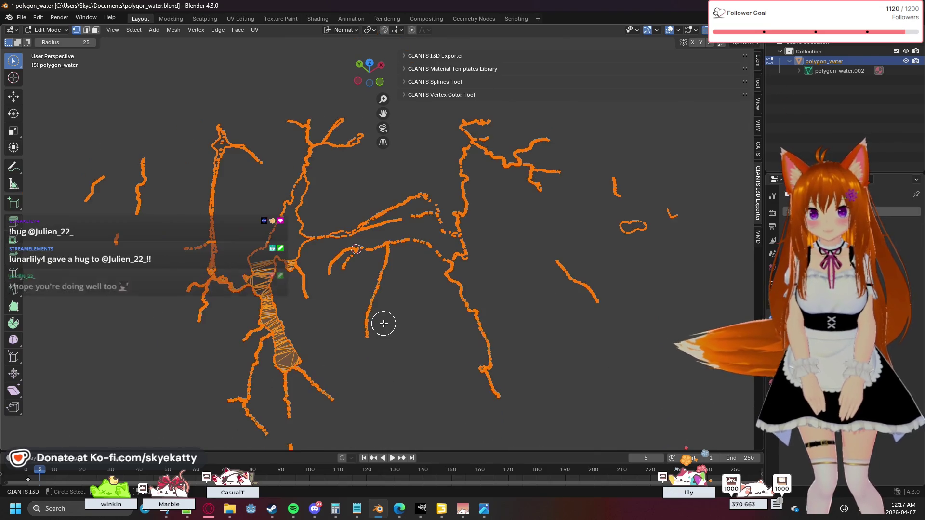
pyautogui.click(449, 512)
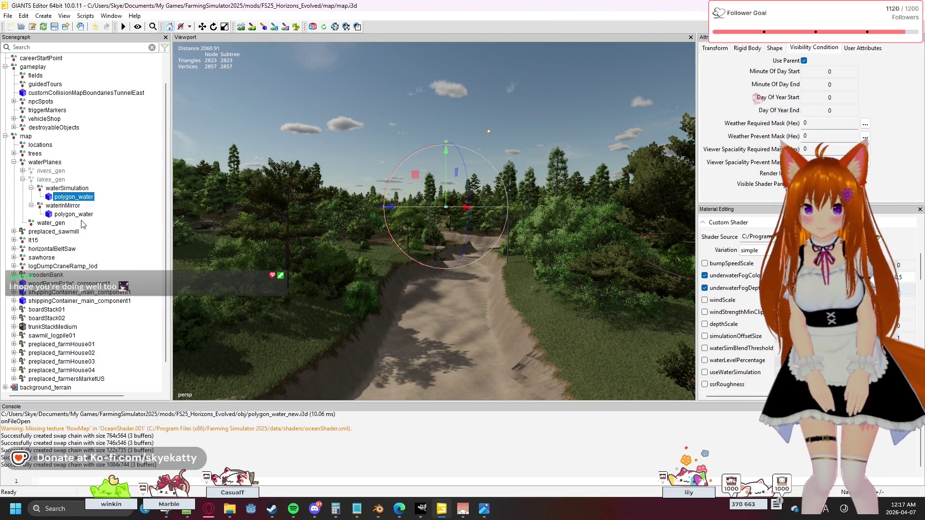
# Deselect polygon_water in GIANTS Editor and return to Blender.
pyautogui.click(458, 368)
pyautogui.moveTo(442, 509)
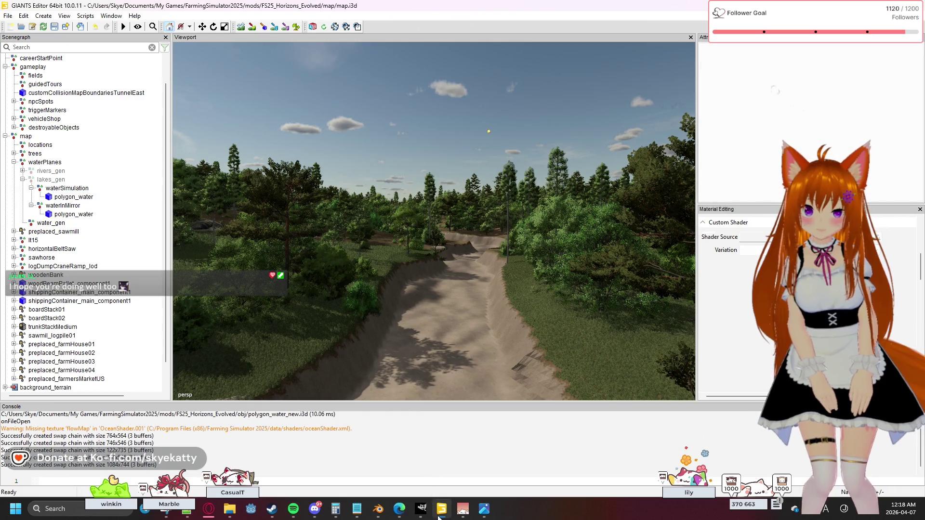
pyautogui.click(378, 509)
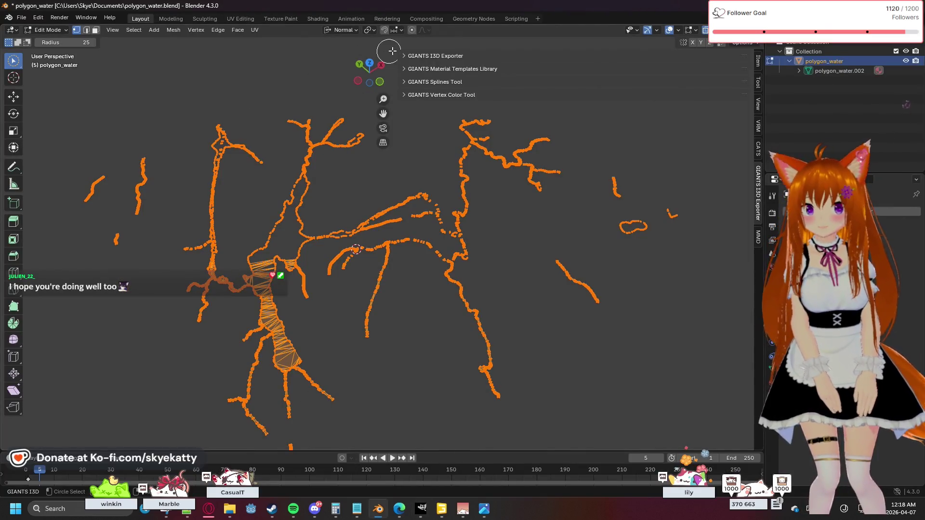
# Export everything with the GIANTS I3D Exporter to polygon_water_new.i3d.
pyautogui.click(466, 56)
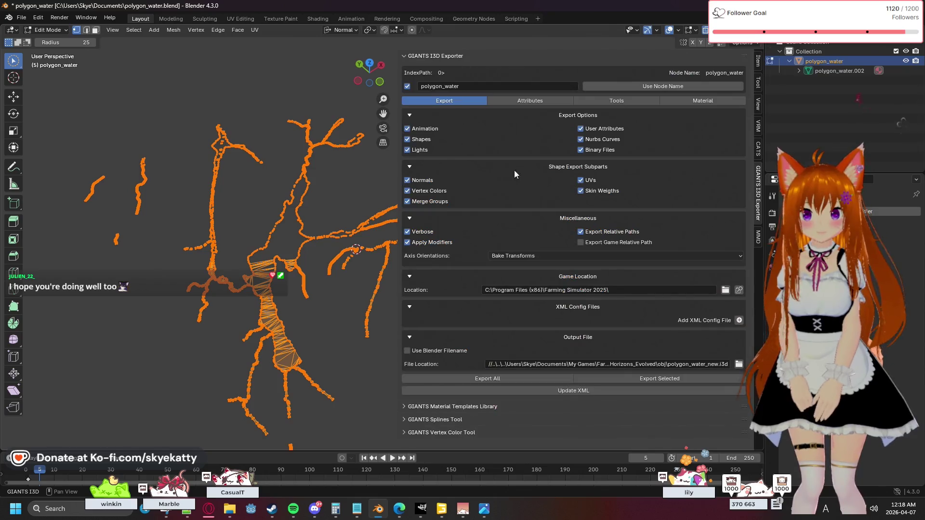
pyautogui.click(525, 374)
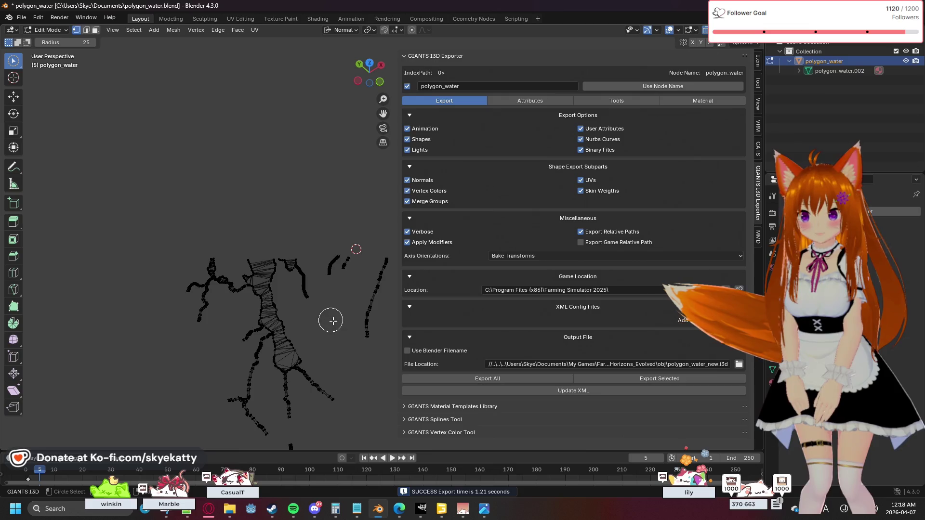
pyautogui.click(47, 30)
# Return to Object Mode, orbit close to the river mesh and view it in solid shading.
pyautogui.moveTo(331, 352); pyautogui.dragTo(268, 245, button='middle')
pyautogui.scroll(3, 269, 245)
pyautogui.scroll(2, 223, 256)
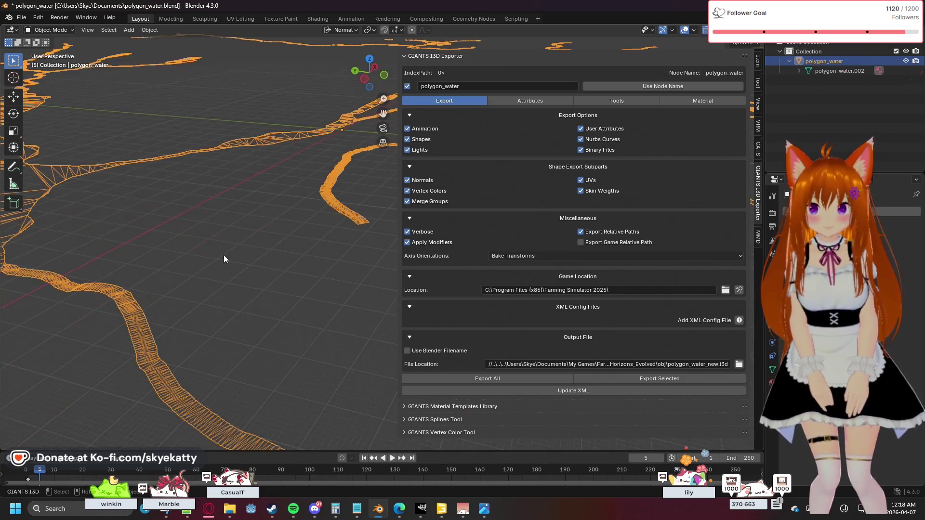
pyautogui.moveTo(190, 255); pyautogui.dragTo(327, 228, button='middle')
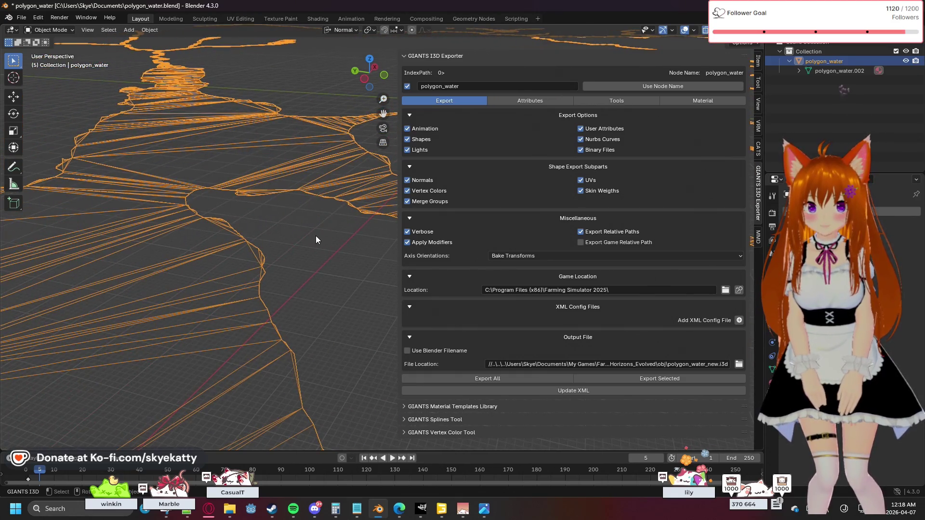
pyautogui.scroll(-3, 316, 236)
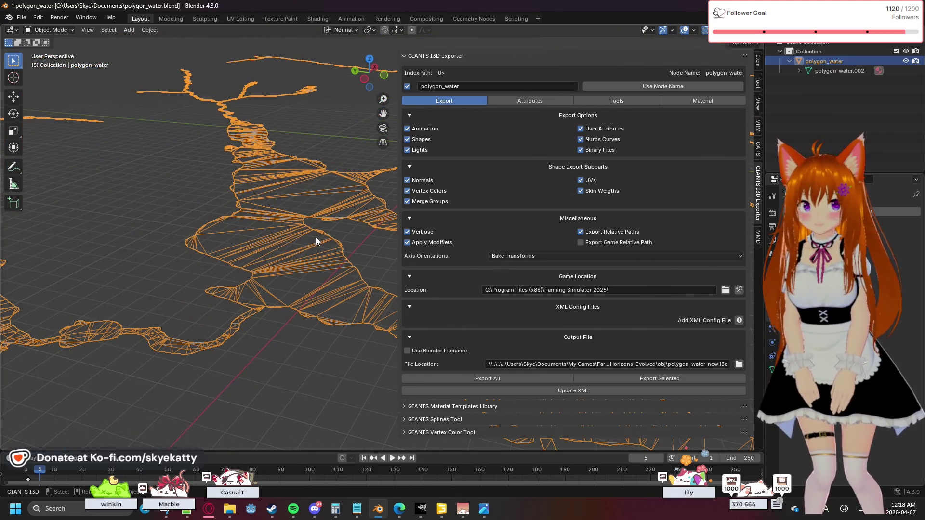
pyautogui.hotkey('shift', 'z')
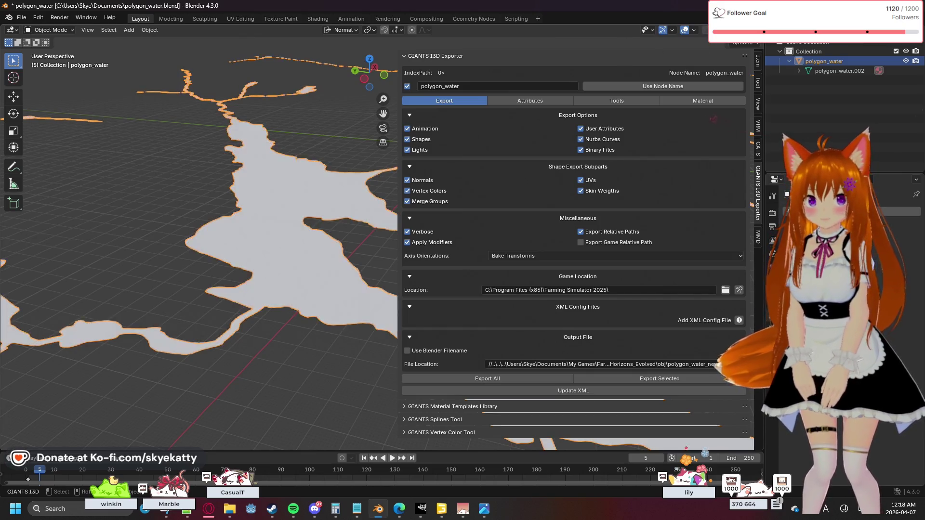
pyautogui.scroll(2, 235, 260)
pyautogui.scroll(-2, 235, 258)
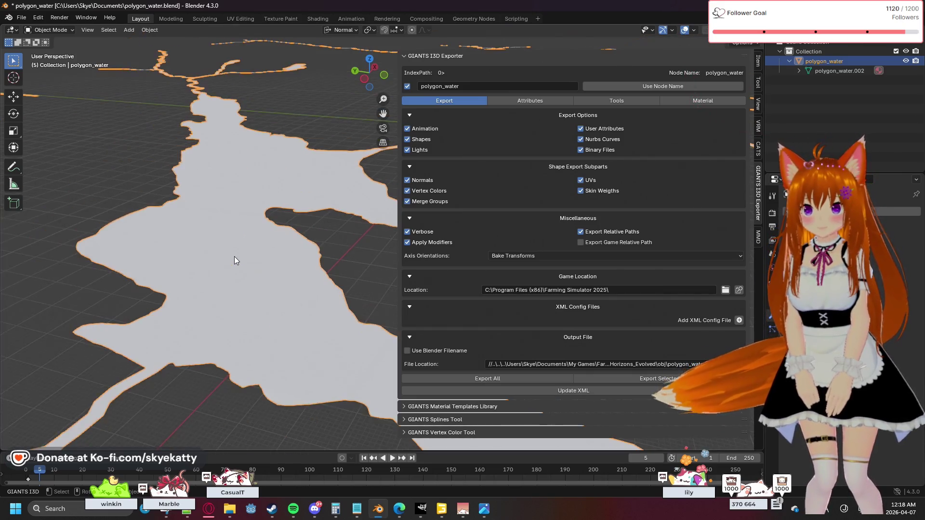
pyautogui.scroll(-2, 234, 259)
pyautogui.scroll(1, 234, 259)
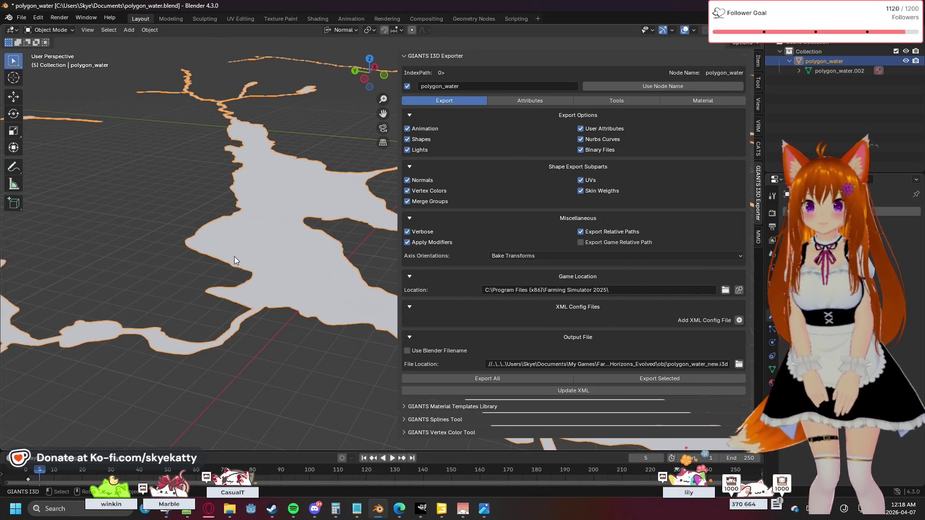
pyautogui.scroll(1, 235, 258)
pyautogui.scroll(1, 235, 258)
pyautogui.scroll(2, 234, 259)
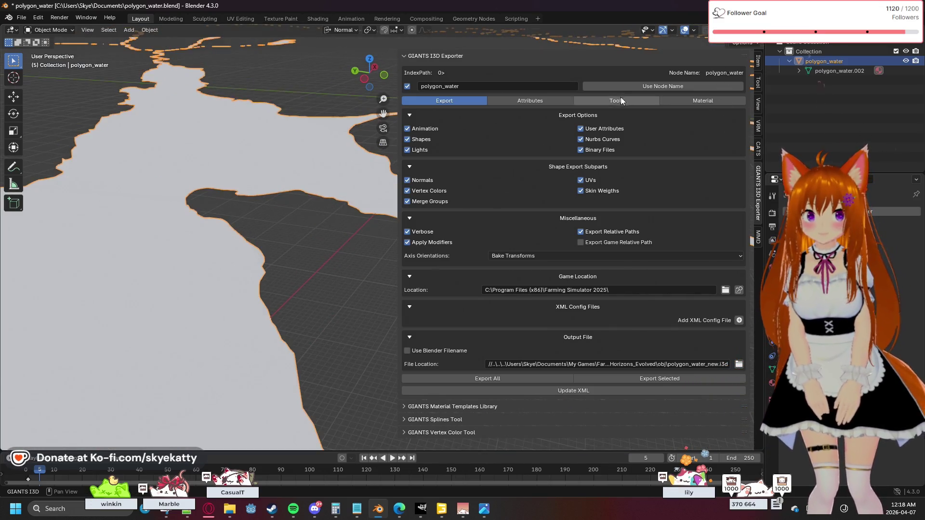
pyautogui.hotkey('shift', 'z')
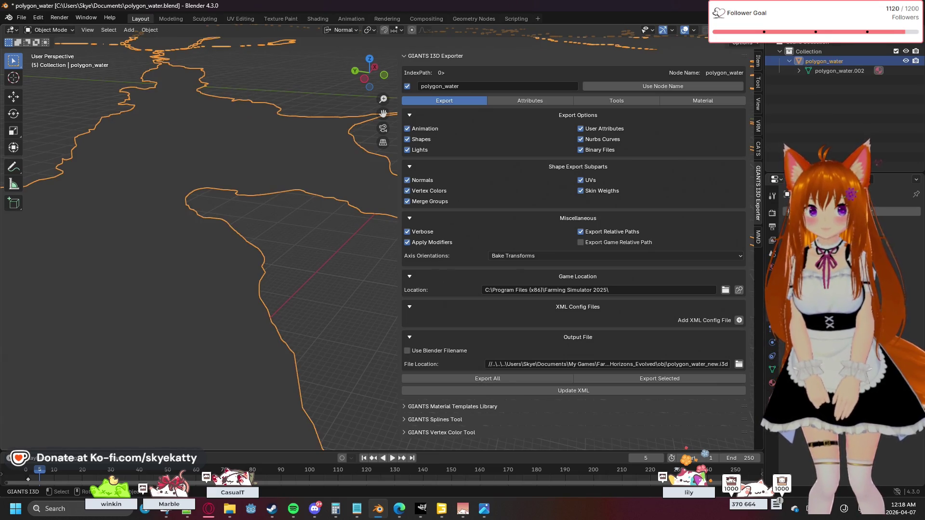
pyautogui.hotkey('shift', 'z')
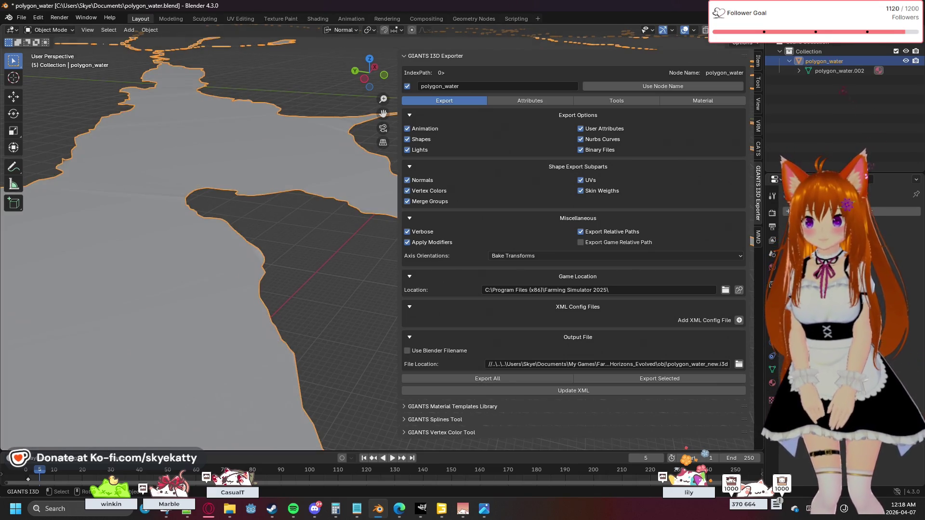
pyautogui.scroll(-1, 241, 246)
pyautogui.scroll(-2, 246, 235)
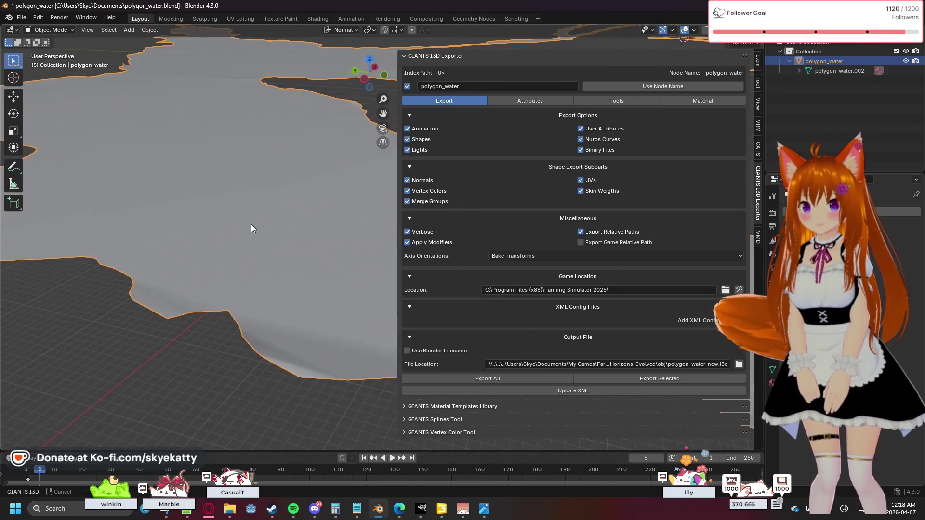
pyautogui.scroll(-1, 251, 224)
# Pan and orbit along the river edge to inspect further stretches of shoreline.
pyautogui.moveTo(256, 214)
pyautogui.keyDown('shift'); pyautogui.mouseDown(button='middle')
pyautogui.moveTo(299, 264)
pyautogui.moveTo(242, 285)
pyautogui.moveTo(286, 275)
pyautogui.moveTo(333, 236)
pyautogui.moveTo(197, 267)
pyautogui.mouseUp(button='middle'); pyautogui.keyUp('shift')
pyautogui.scroll(3, 197, 267)
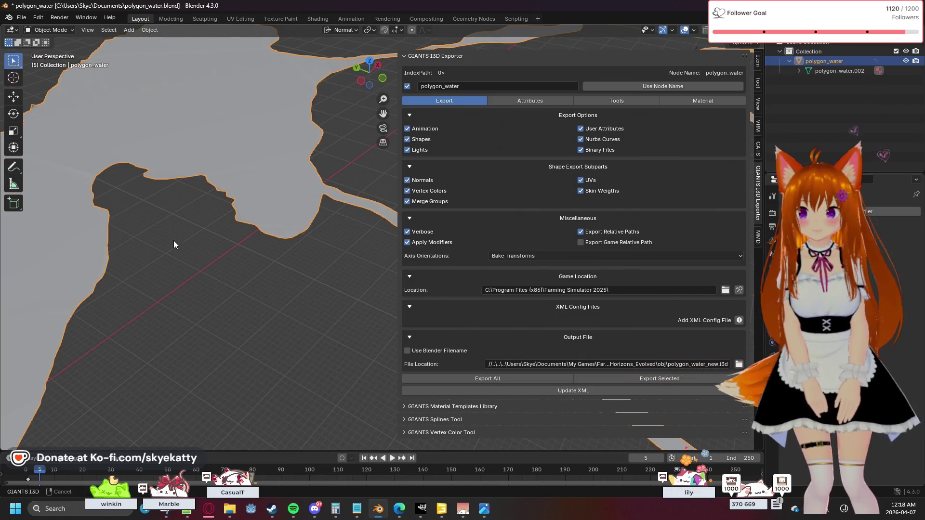
pyautogui.scroll(3, 287, 287)
pyautogui.scroll(2, 274, 282)
pyautogui.moveTo(221, 278)
pyautogui.mouseDown(button='middle')
pyautogui.moveTo(235, 257)
pyautogui.moveTo(249, 262)
pyautogui.mouseUp(button='middle')
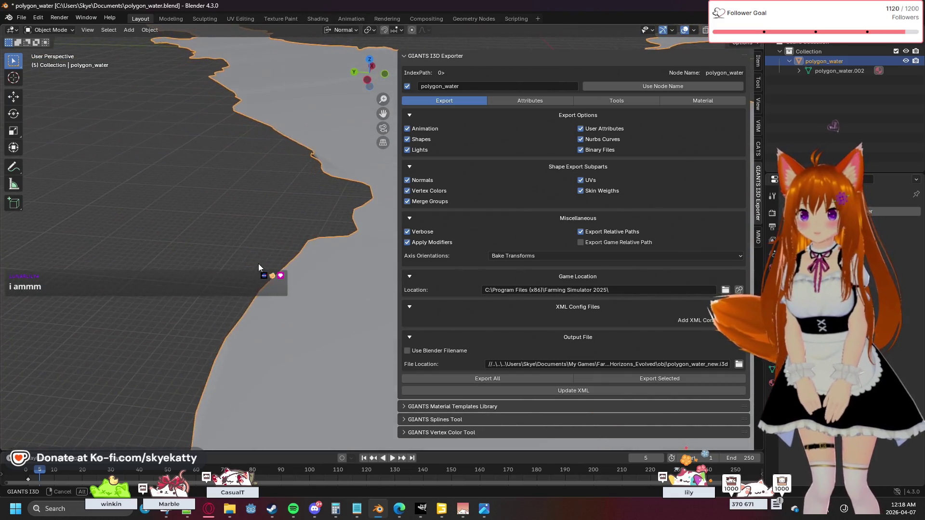
pyautogui.moveTo(249, 262)
pyautogui.mouseDown(button='middle')
pyautogui.moveTo(221, 262)
pyautogui.moveTo(252, 248)
pyautogui.mouseUp(button='middle')
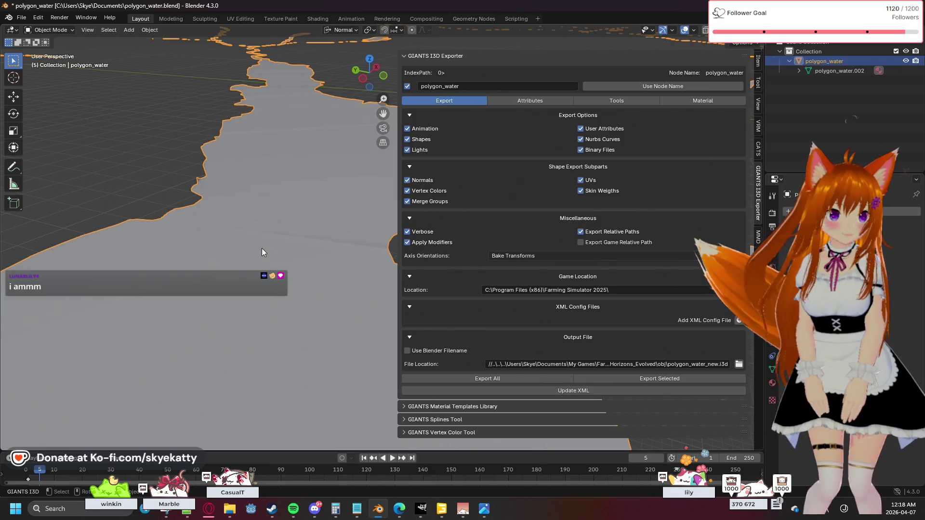
# Browse the water object's context and selection menus without changing anything.
pyautogui.rightClick(279, 237)
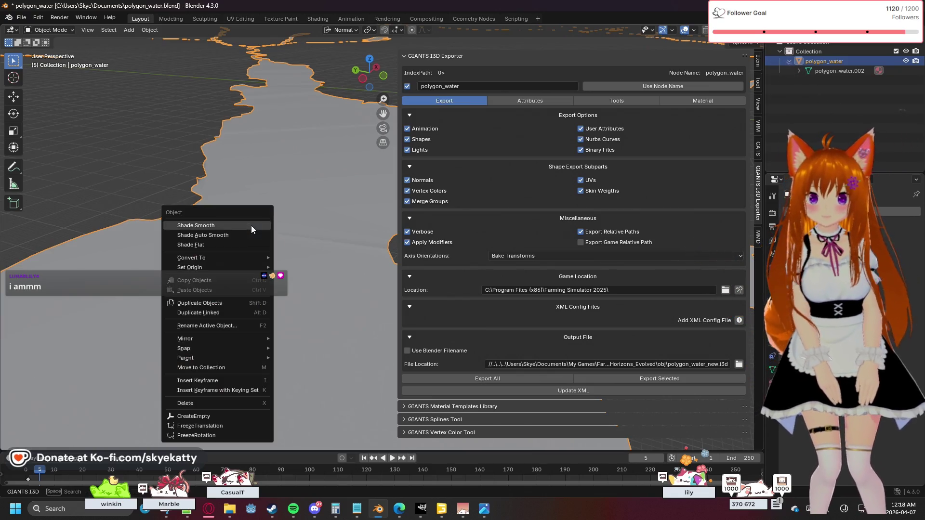
pyautogui.rightClick(293, 132)
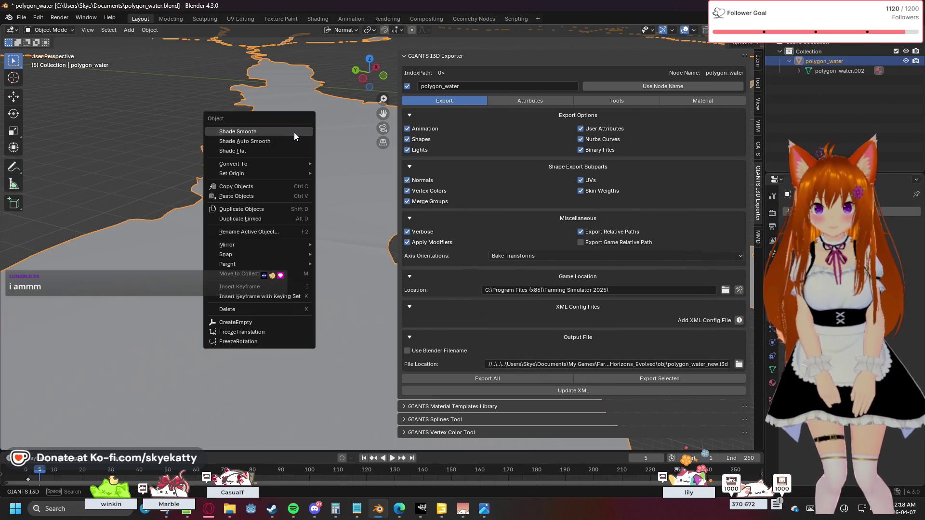
pyautogui.click(332, 123)
pyautogui.rightClick(301, 176)
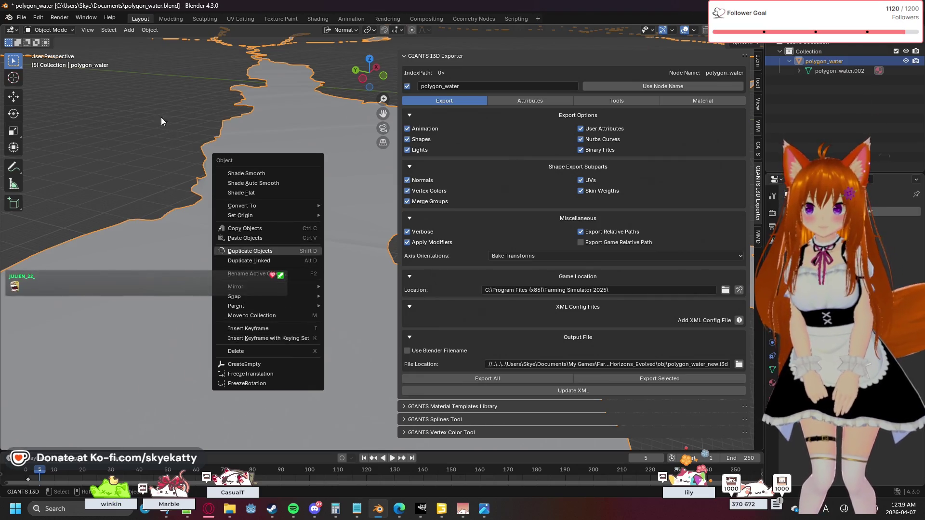
pyautogui.click(257, 173)
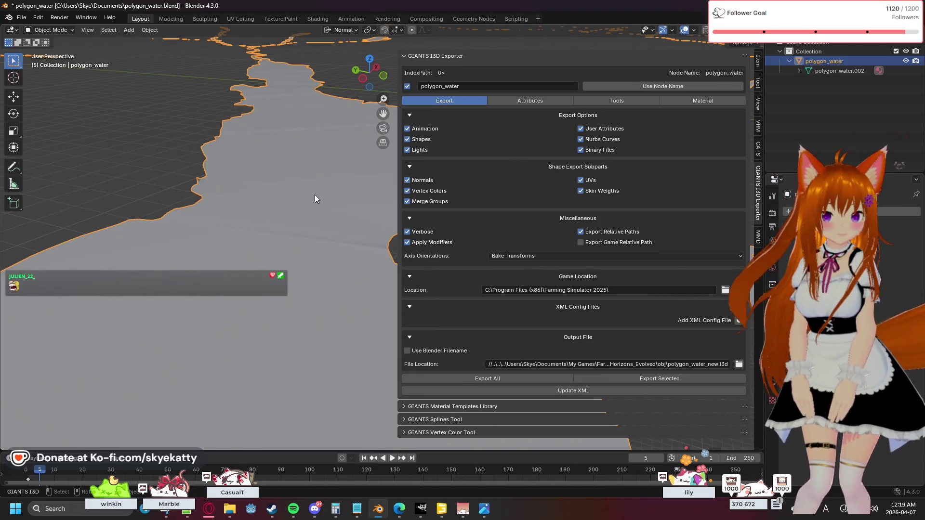
pyautogui.rightClick(277, 150)
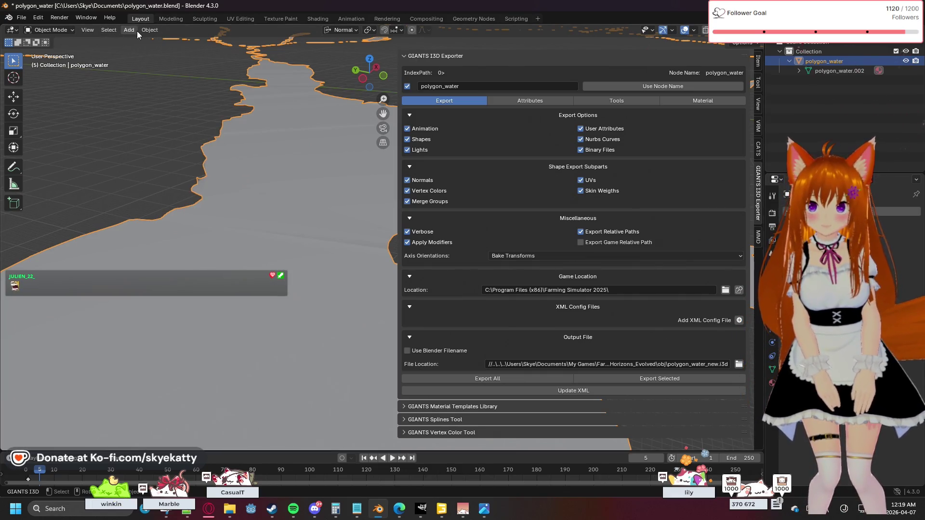
pyautogui.click(112, 30)
pyautogui.moveTo(150, 29)
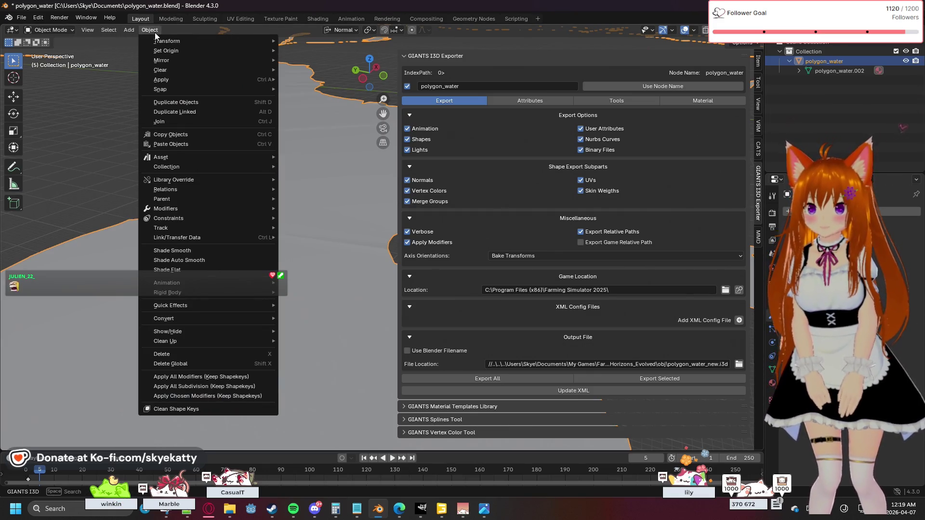
pyautogui.moveTo(50, 30)
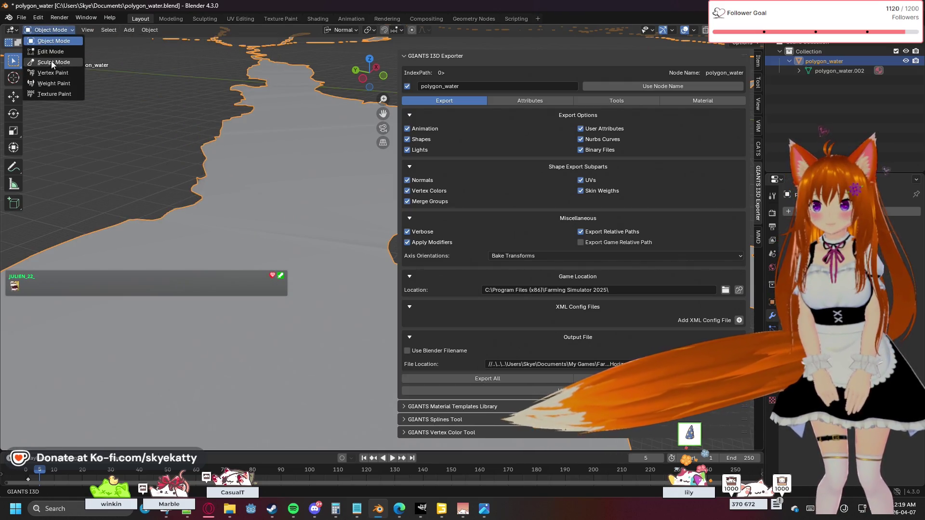
# Enter Edit Mode, select the whole water mesh and bring up the Mesh normals options.
pyautogui.click(46, 53)
pyautogui.press('a')
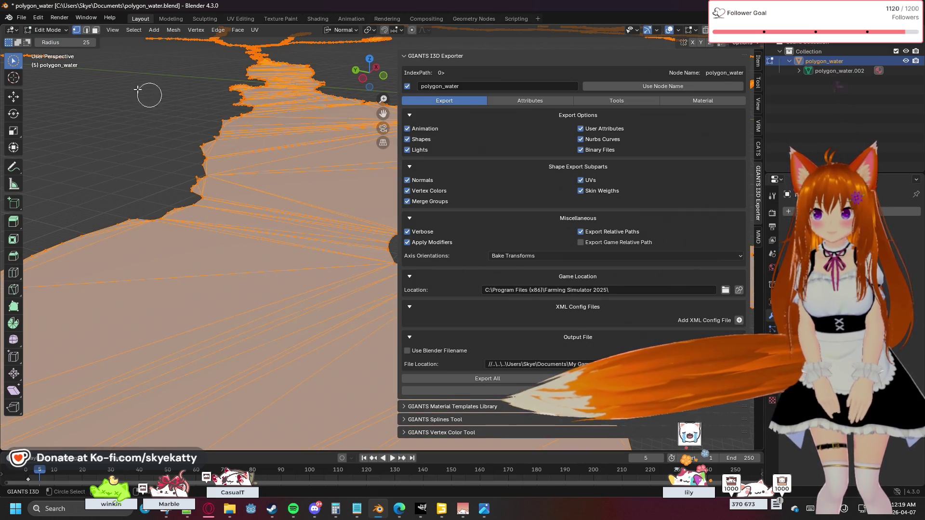
pyautogui.click(173, 30)
pyautogui.moveTo(189, 193)
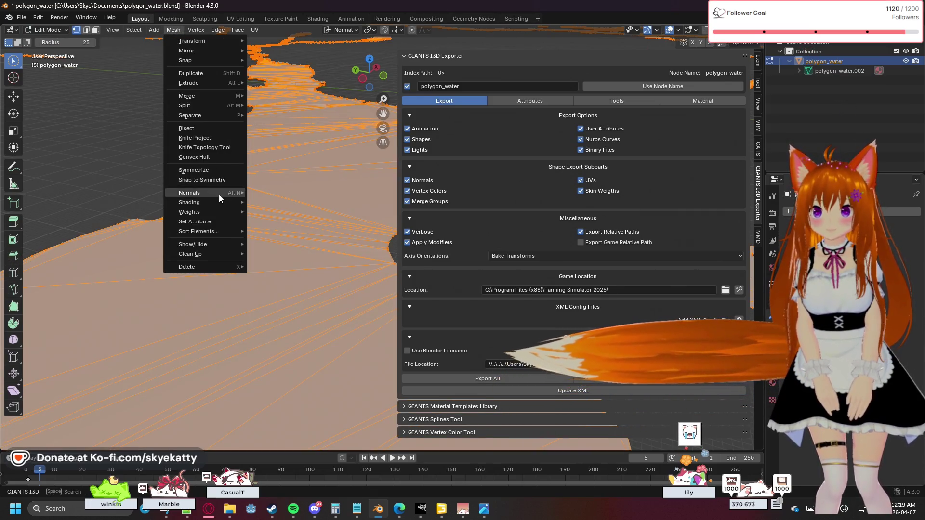
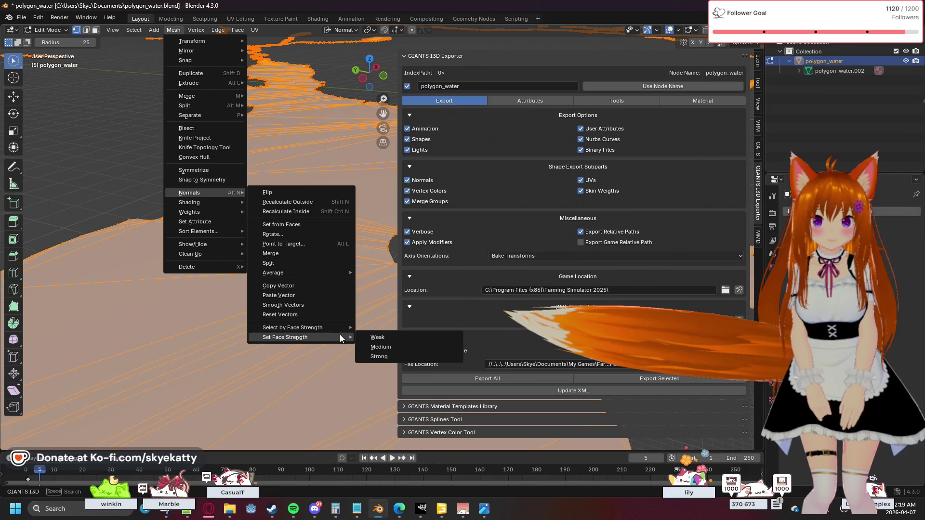
pyautogui.moveTo(292, 327)
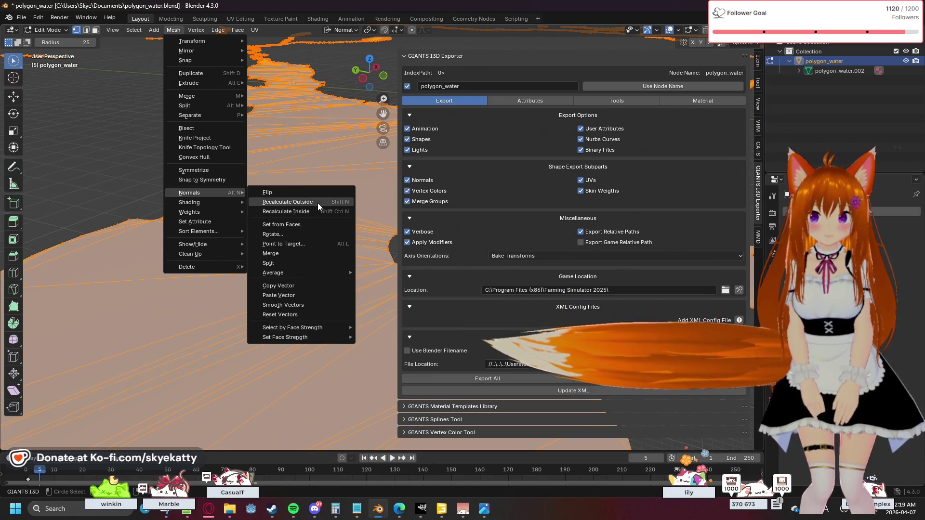
# Recalculate polygon_water normals outward and add a Remesh modifier from the modifier list.
pyautogui.click(318, 203)
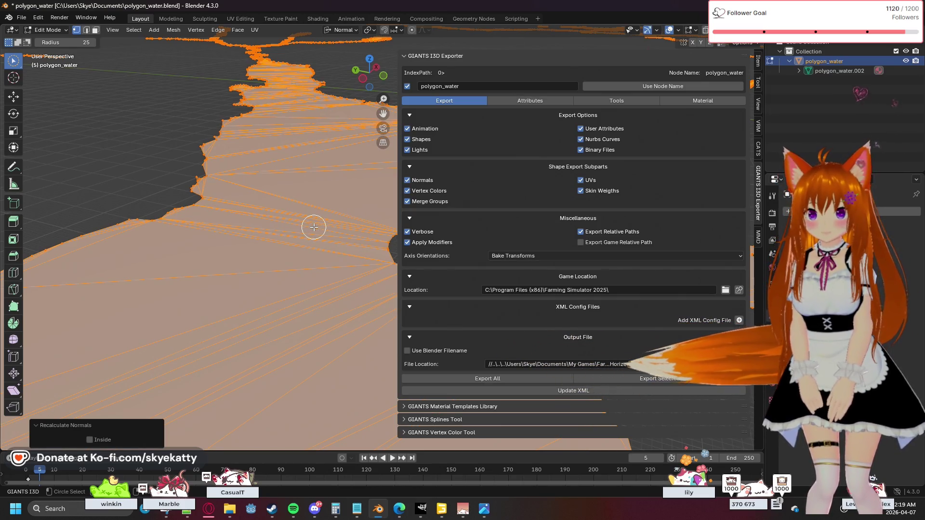
pyautogui.scroll(2, 314, 227)
pyautogui.scroll(2, 314, 227)
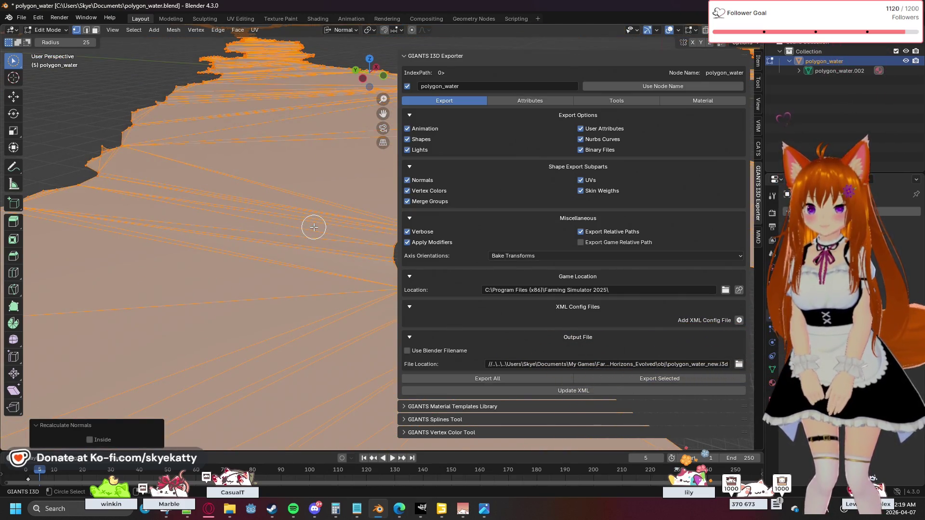
pyautogui.scroll(-2, 314, 227)
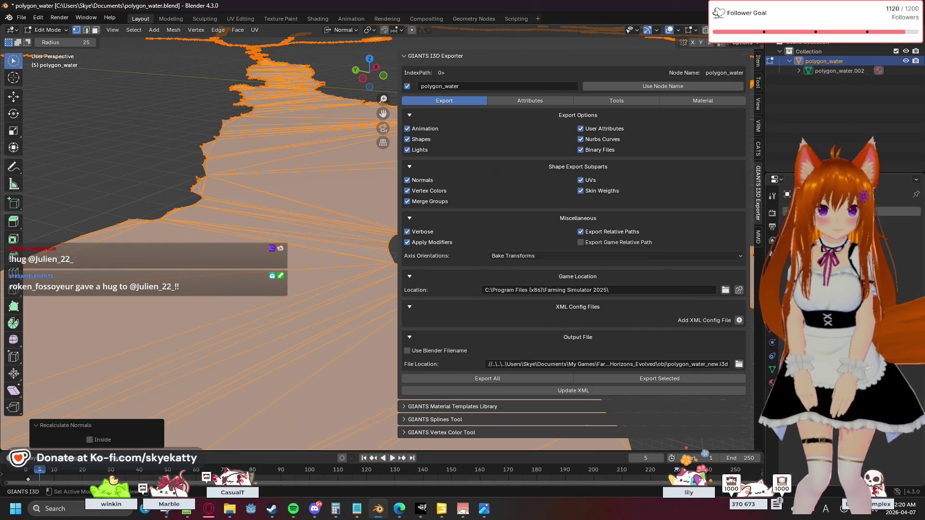
pyautogui.click(832, 212)
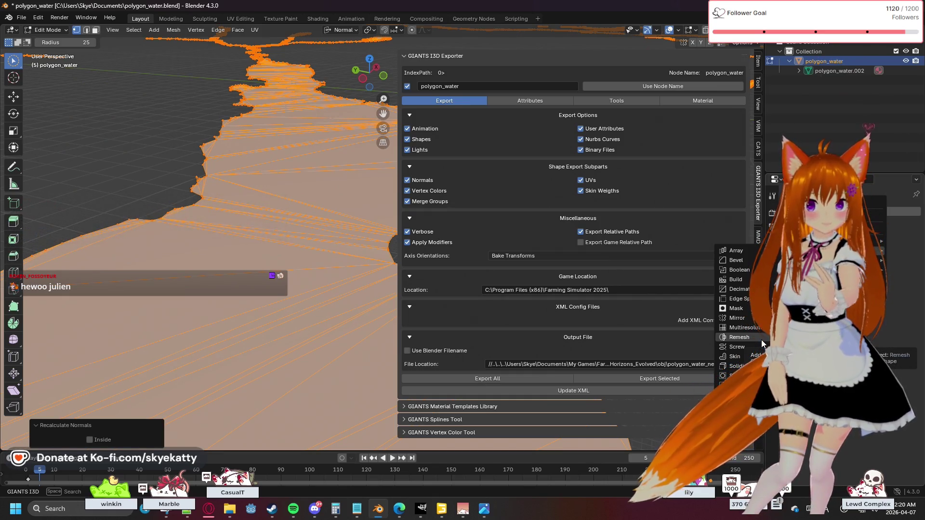
pyautogui.click(761, 338)
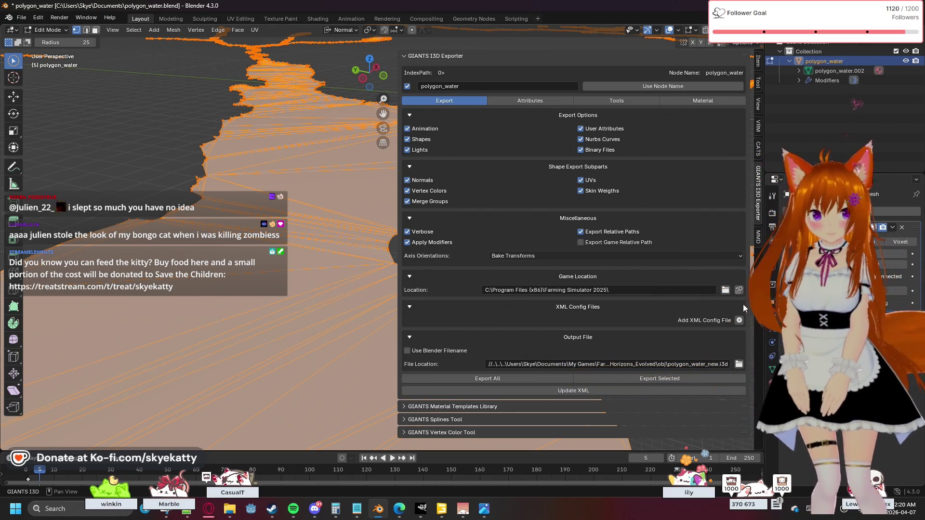
# Set the Remesh modifier to Voxel mode and hide the I3D exporter sidebar.
pyautogui.click(893, 245)
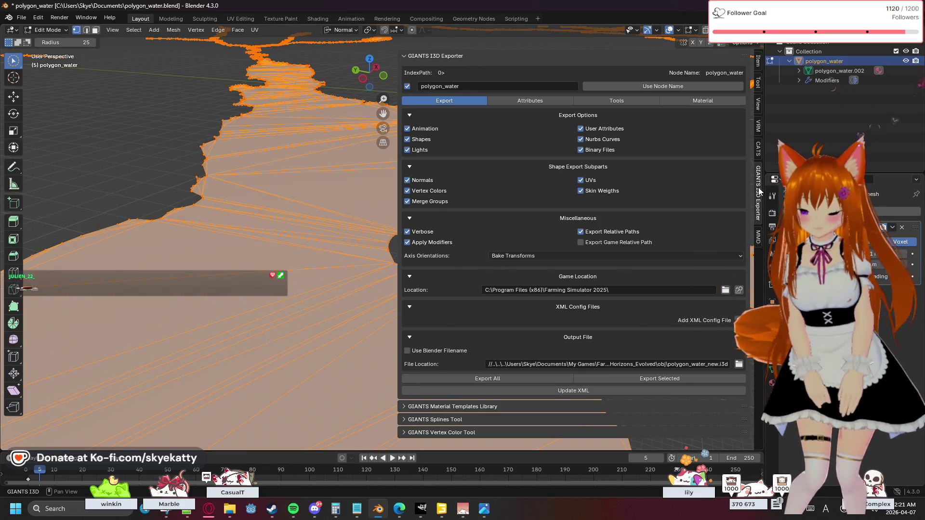
pyautogui.press('n')
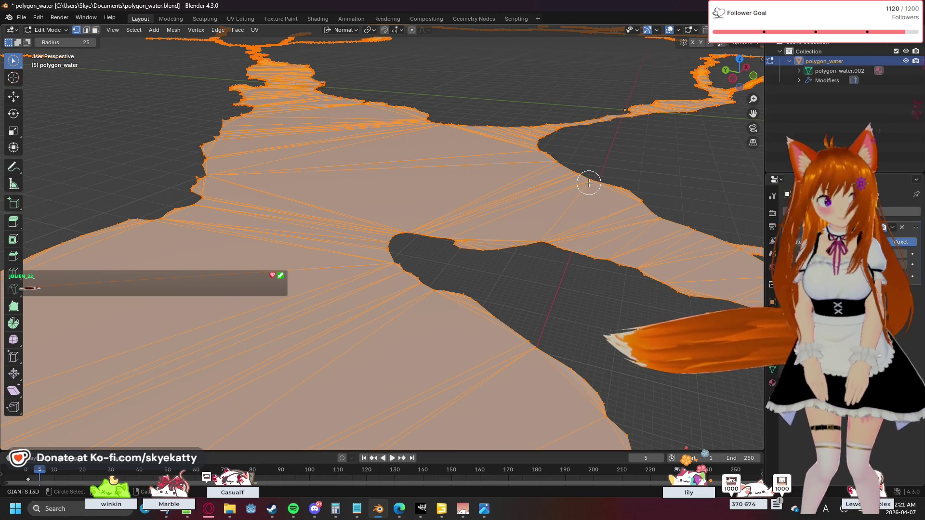
pyautogui.scroll(-3, 589, 183)
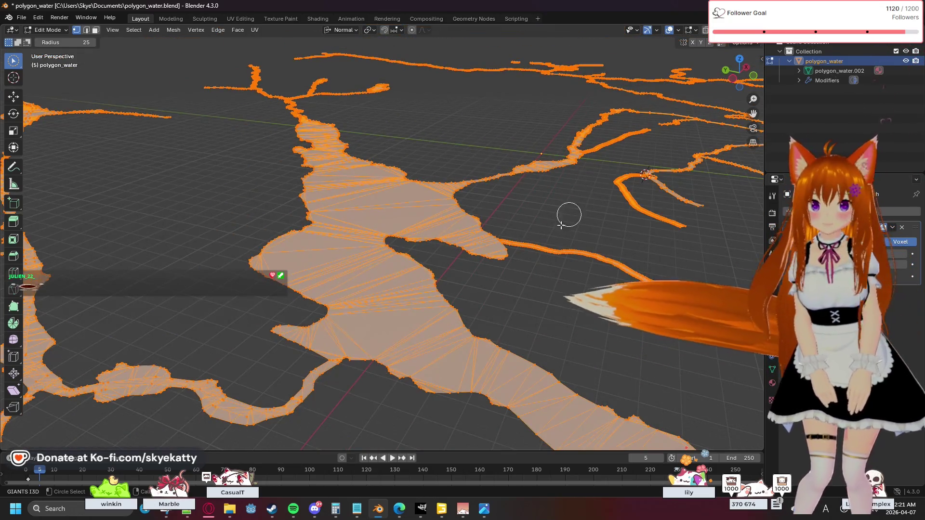
pyautogui.scroll(4, 569, 215)
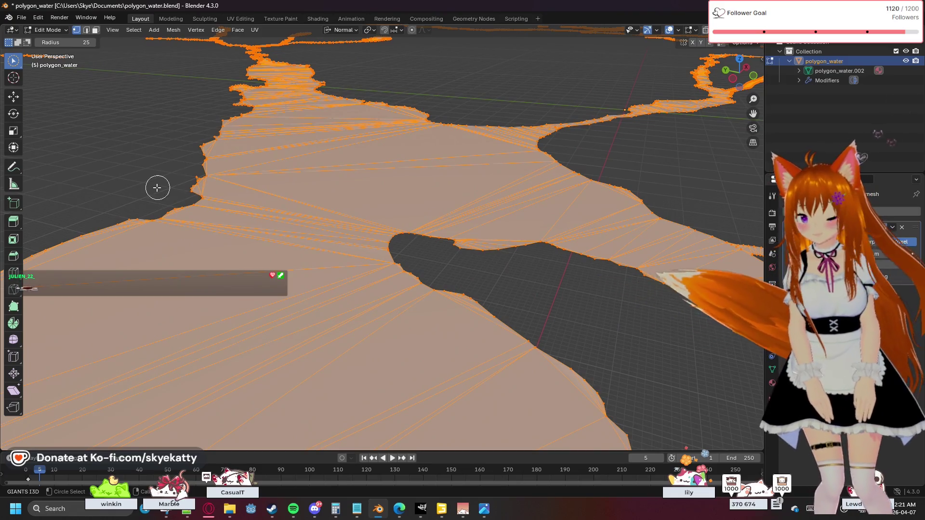
pyautogui.scroll(2, 157, 186)
pyautogui.scroll(-2, 157, 187)
pyautogui.scroll(-3, 158, 187)
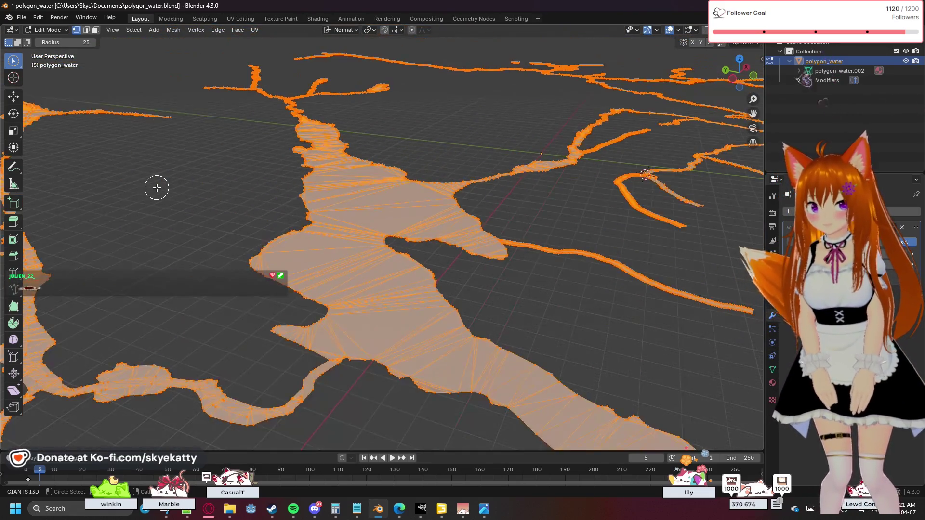
pyautogui.scroll(-2, 157, 187)
pyautogui.scroll(3, 238, 206)
pyautogui.scroll(2, 237, 207)
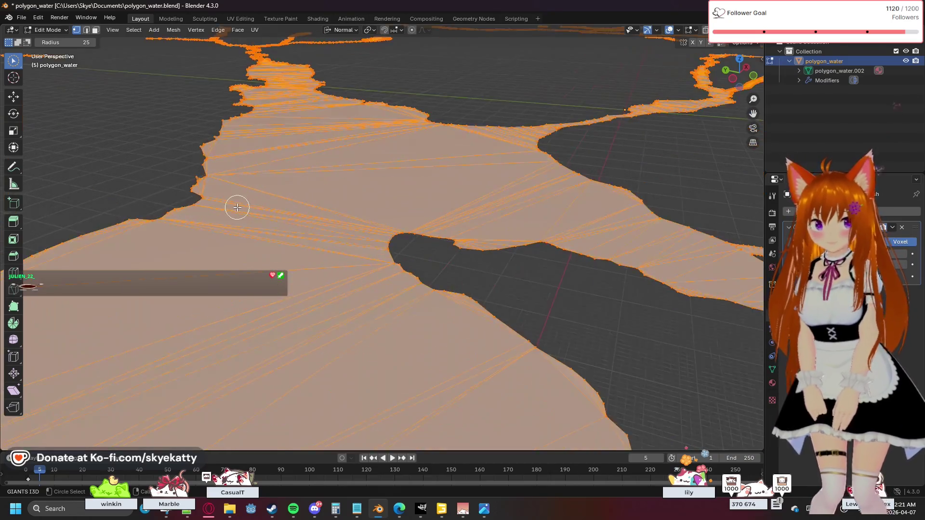
pyautogui.scroll(-3, 237, 208)
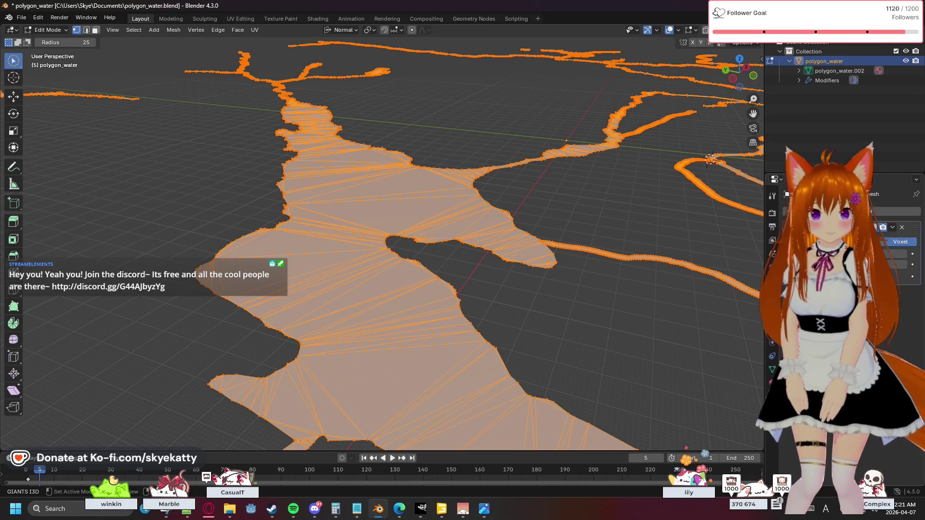
# Change the Remesh mode away from Voxel, then add a Triangulate modifier to the river mesh.
pyautogui.click(893, 228)
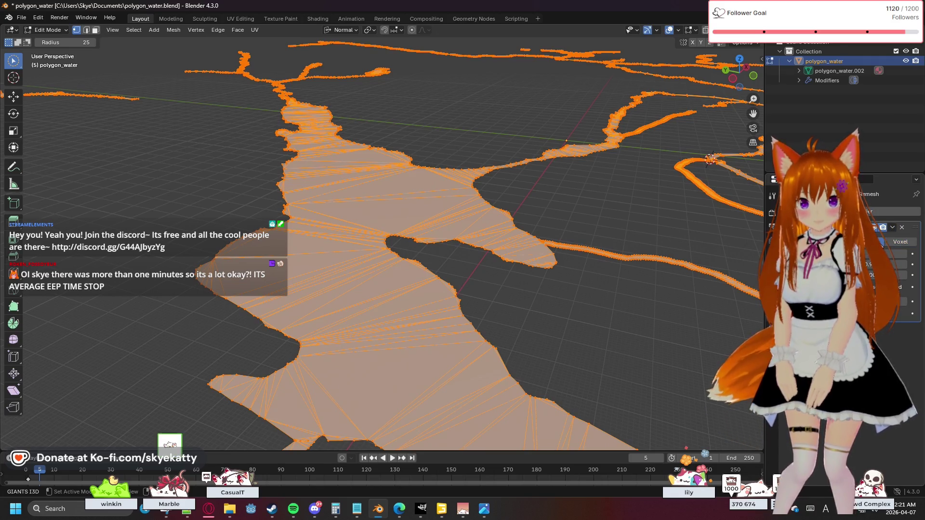
pyautogui.click(885, 241)
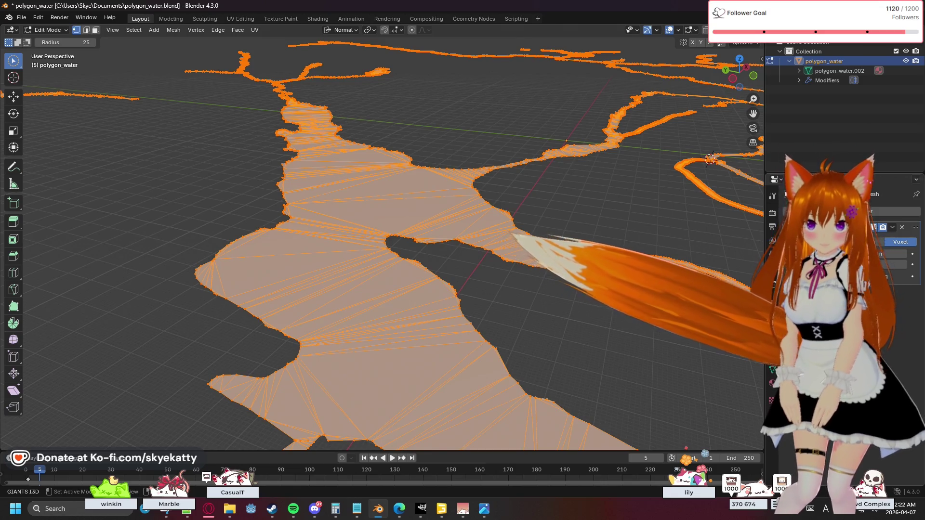
pyautogui.scroll(-4, 470, 318)
pyautogui.scroll(3, 471, 319)
pyautogui.scroll(3, 471, 318)
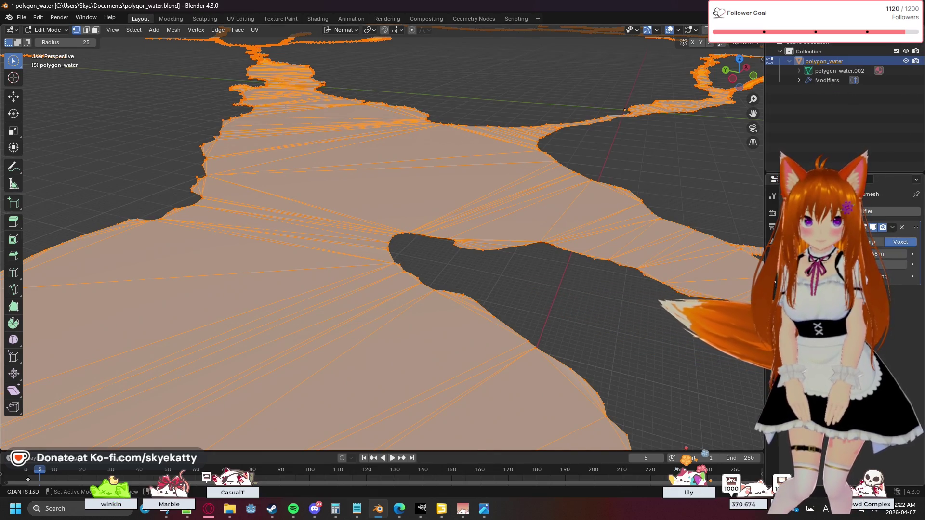
pyautogui.click(776, 211)
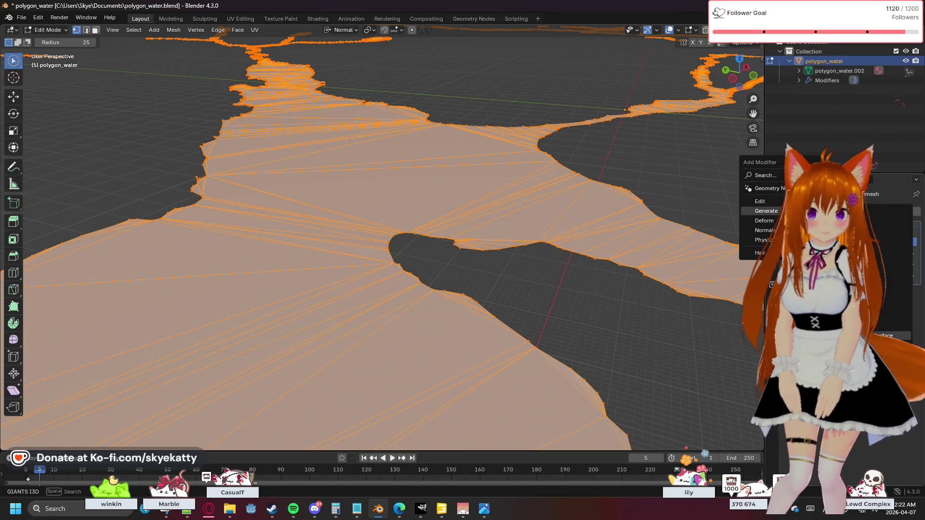
pyautogui.click(877, 143)
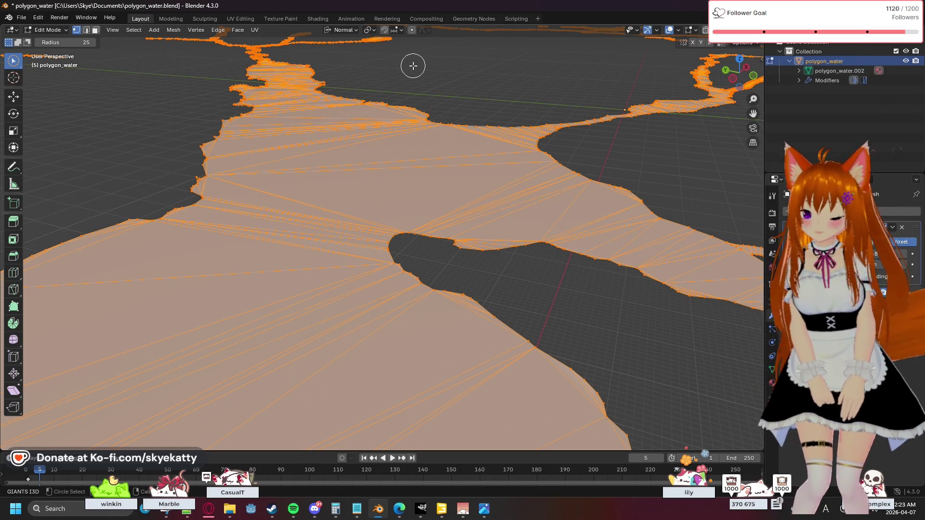
# Toggle selection of the whole river mesh in Edit Mode, ending with it deselected.
pyautogui.hotkey('alt', 'a')
pyautogui.press('a')
pyautogui.hotkey('alt', 'a')
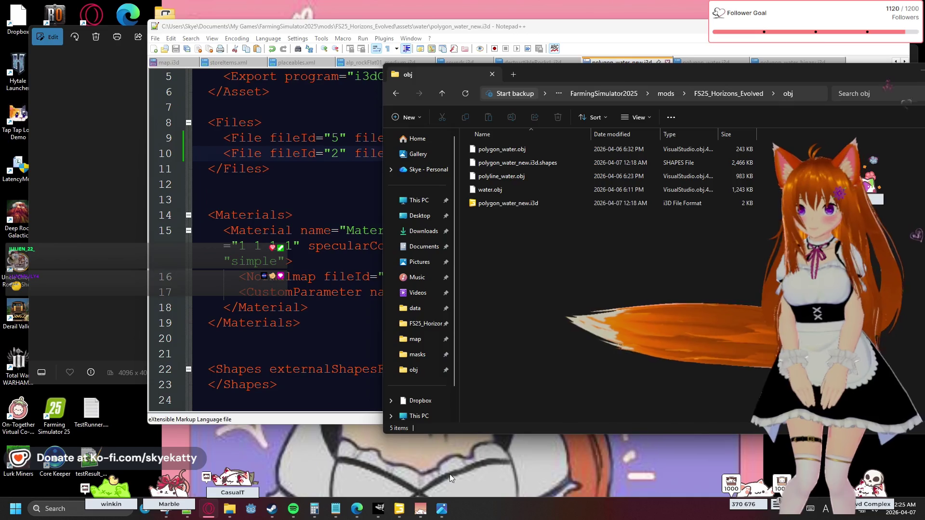
# Copy polygon_water_new.i3d and its .shapes file from the obj folder.
pyautogui.click(399, 509)
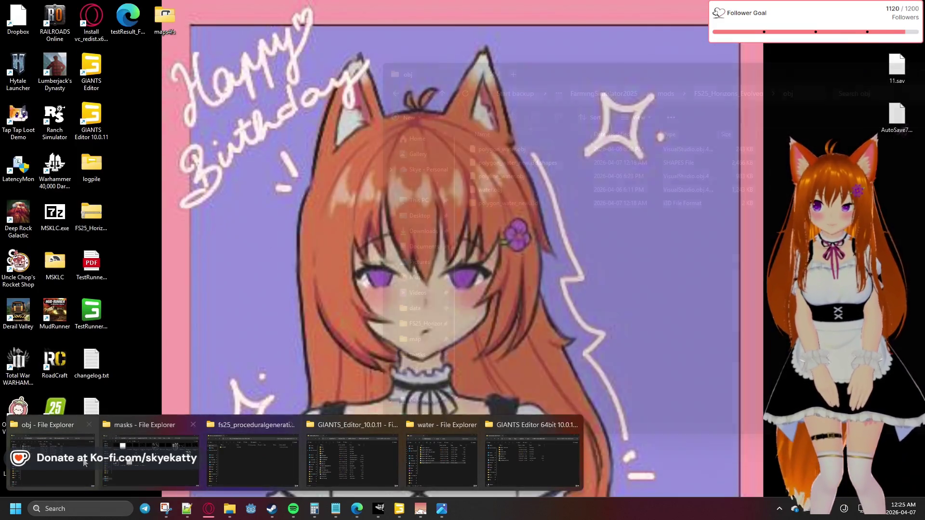
pyautogui.click(85, 462)
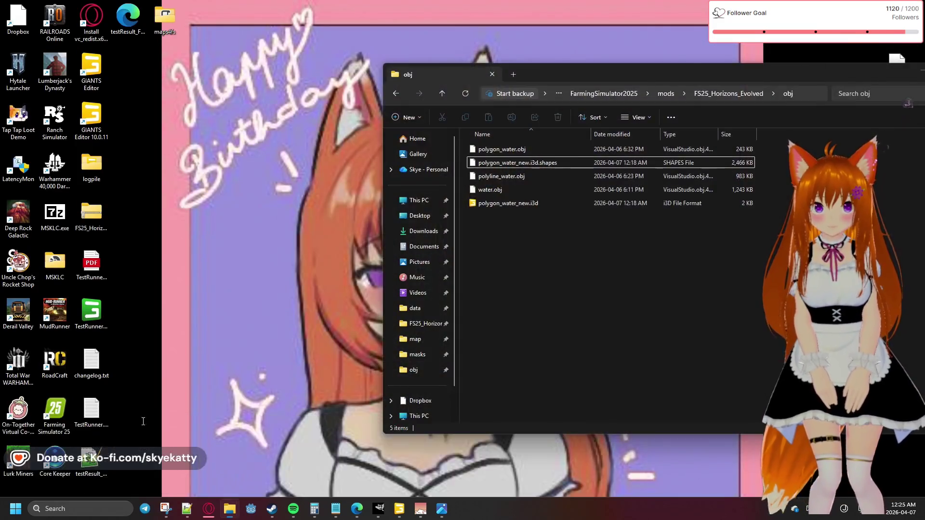
pyautogui.click(506, 202)
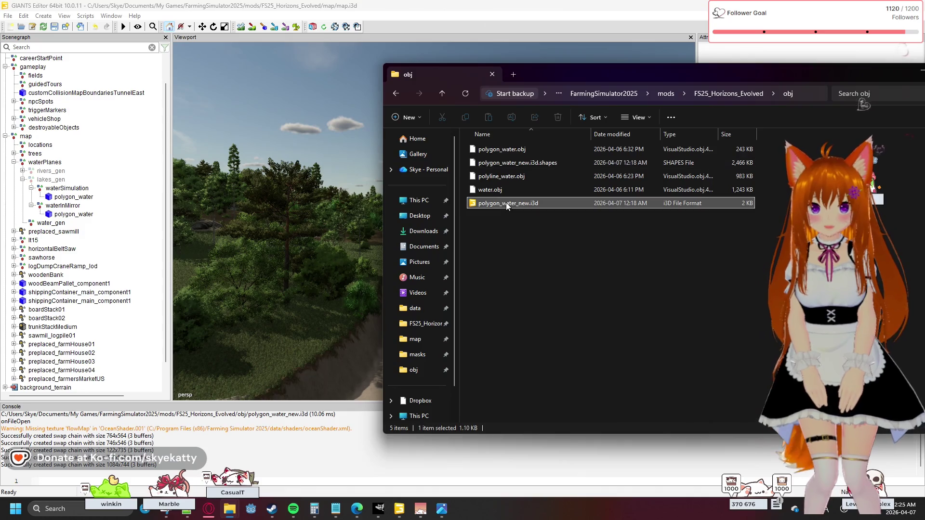
pyautogui.keyDown('ctrl'); pyautogui.click(511, 165); pyautogui.keyUp('ctrl')
pyautogui.rightClick(512, 165)
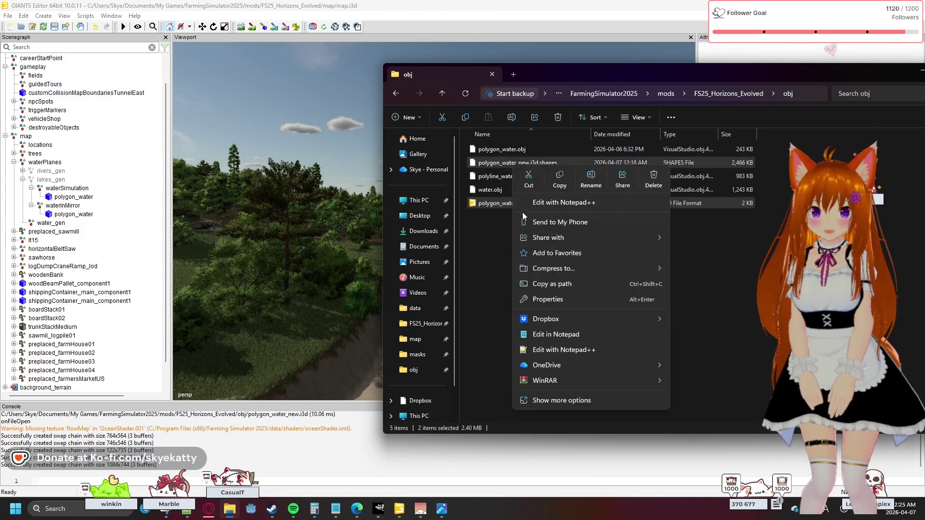
pyautogui.click(542, 186)
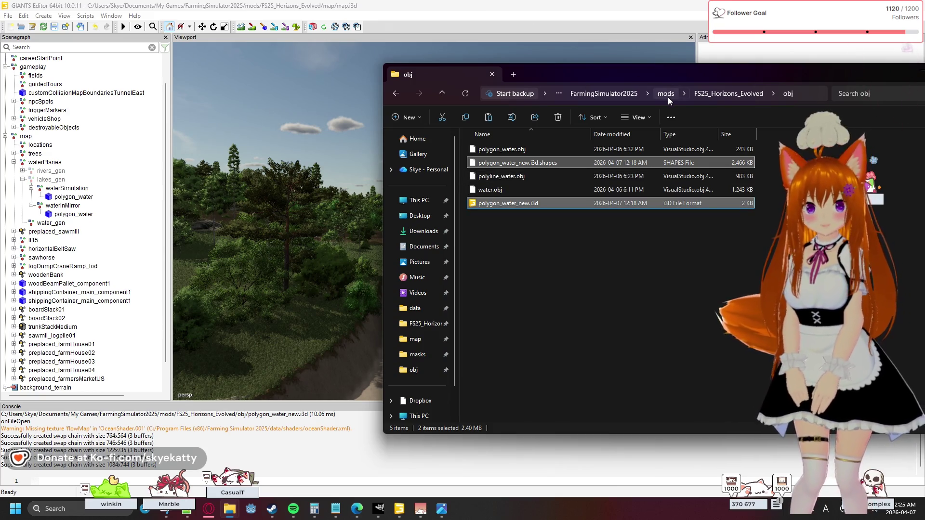
# Paste both files into FS25_Horizons_Evolved\assets\water, replacing the existing versions.
pyautogui.click(699, 95)
pyautogui.doubleClick(506, 151)
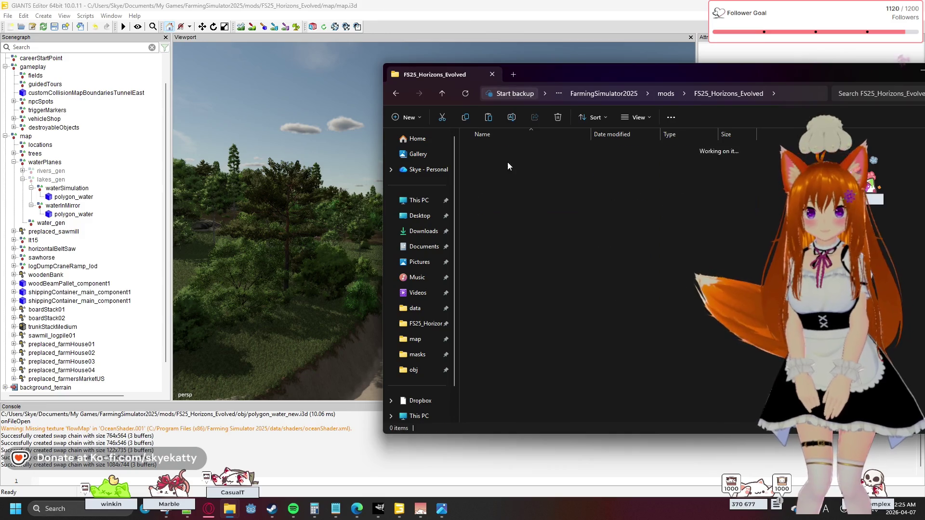
pyautogui.click(511, 172)
pyautogui.doubleClick(510, 176)
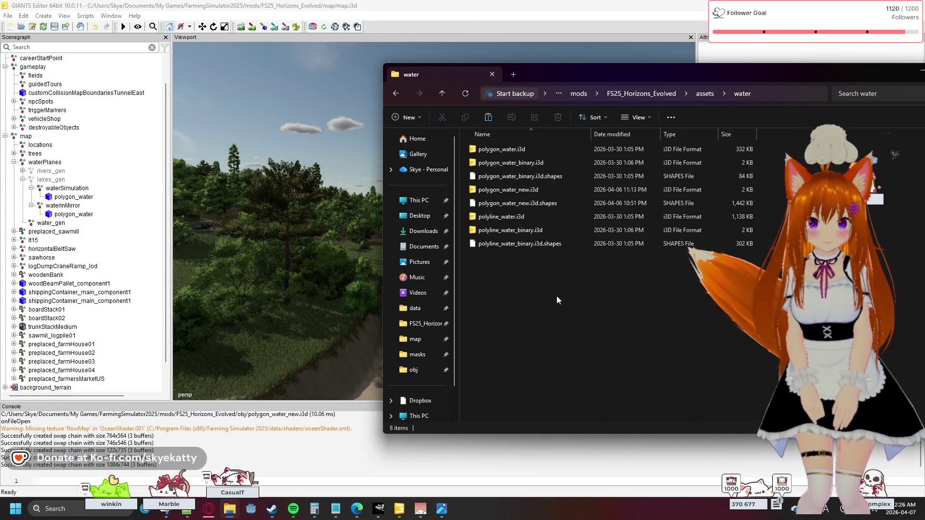
pyautogui.hotkey('ctrl', 'v')
pyautogui.click(438, 178)
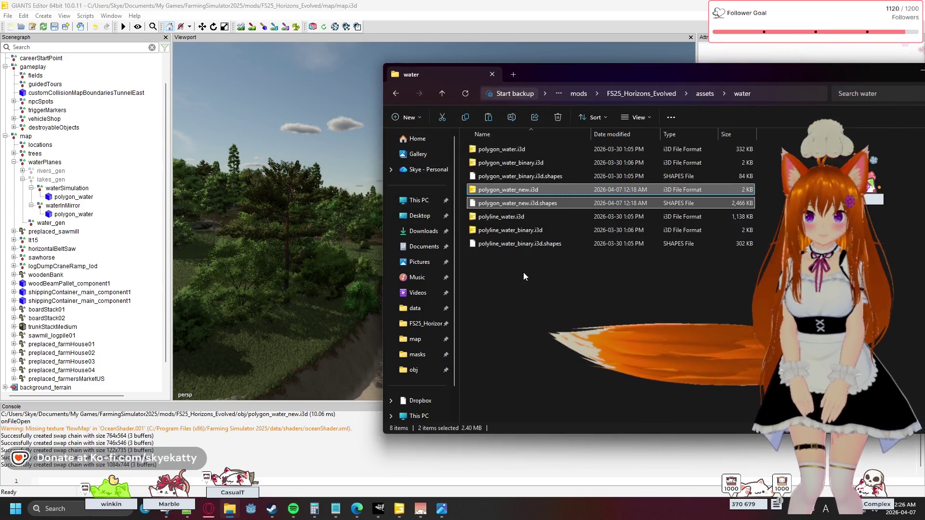
# Drag polygon_water_new.i3d from the water folder into the GIANTS Editor scene.
pyautogui.click(524, 188)
pyautogui.moveTo(513, 190); pyautogui.dragTo(63, 226)
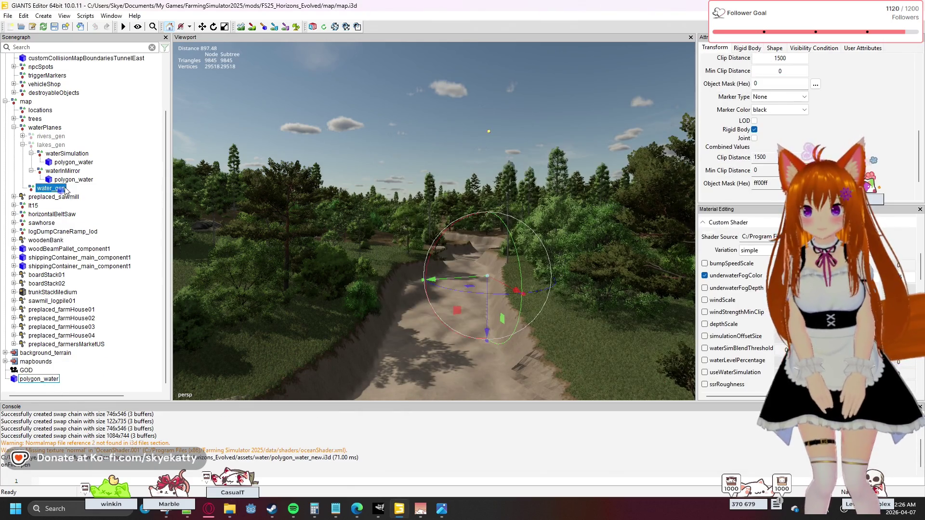
# Nest the imported polygon_water under water_gen and select it to view its shape attributes.
pyautogui.moveTo(64, 193); pyautogui.dragTo(64, 195)
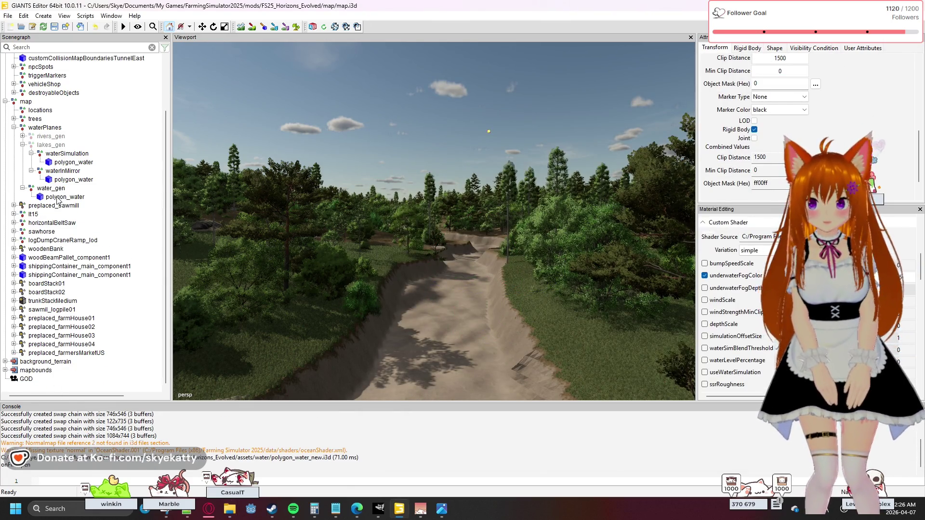
pyautogui.click(62, 197)
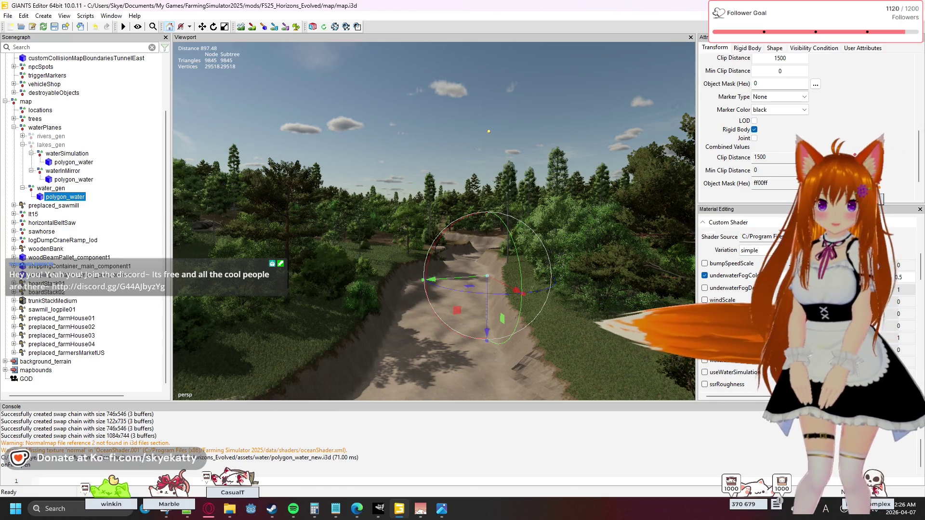
pyautogui.click(774, 48)
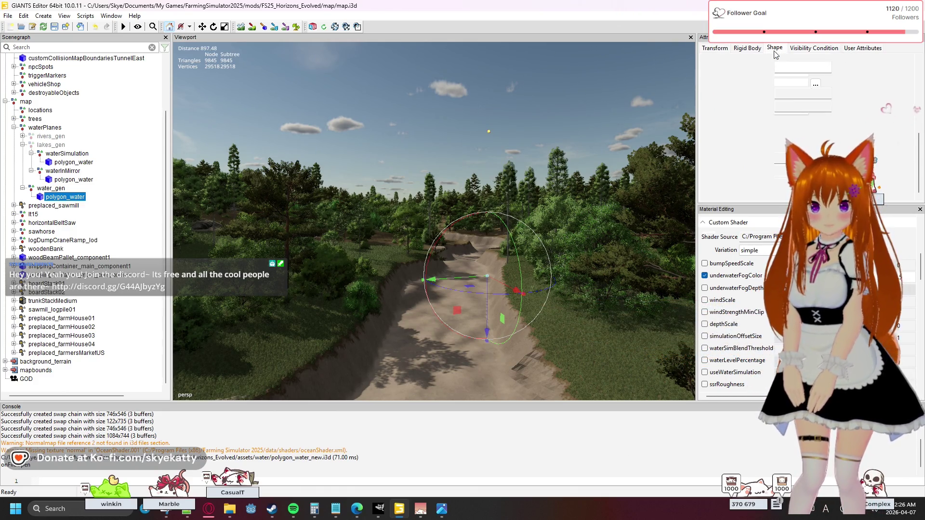
# Tick Use Parent in polygon_water's Visibility Condition, then review its shape attributes from above the log dock.
pyautogui.click(810, 48)
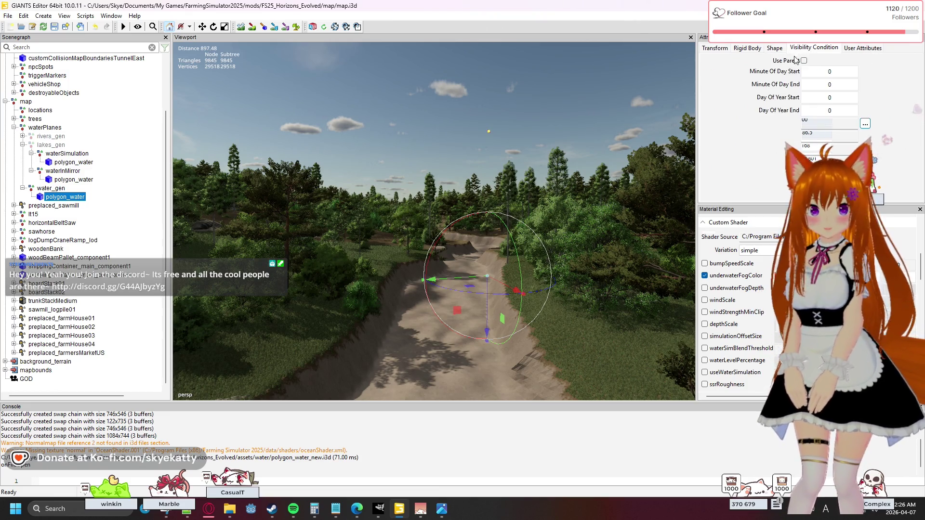
pyautogui.click(804, 61)
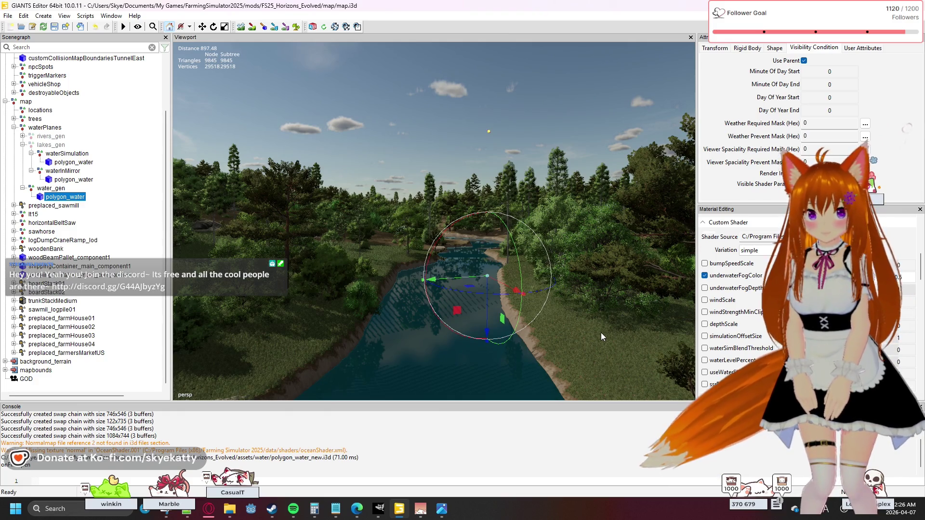
pyautogui.click(779, 49)
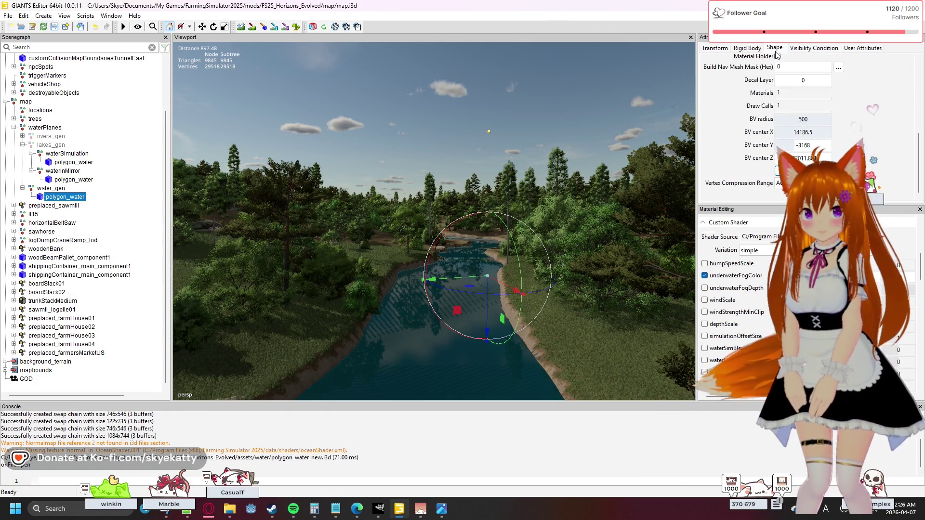
pyautogui.scroll(2, 739, 106)
pyautogui.scroll(3, 739, 106)
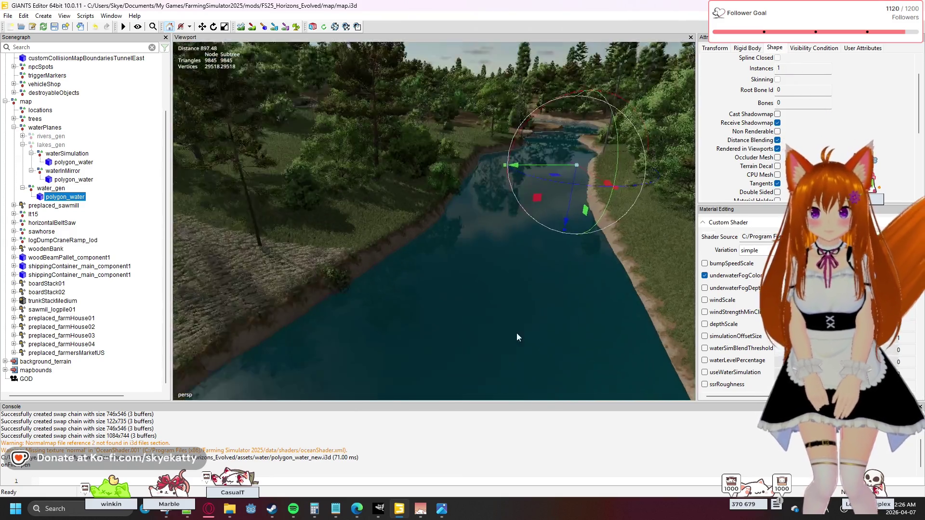
pyautogui.moveTo(583, 293); pyautogui.dragTo(296, 341, button='right')
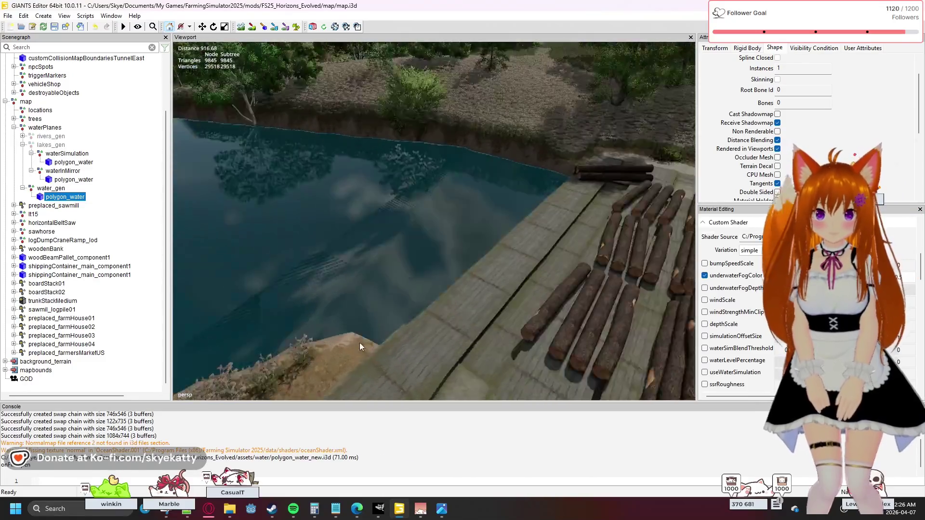
pyautogui.moveTo(266, 319)
pyautogui.mouseDown(button='right')
pyautogui.moveTo(368, 344)
pyautogui.moveTo(437, 311)
pyautogui.moveTo(196, 270)
pyautogui.moveTo(413, 316)
pyautogui.moveTo(591, 292)
pyautogui.moveTo(581, 319)
pyautogui.moveTo(607, 312)
pyautogui.moveTo(616, 326)
pyautogui.mouseUp(button='right')
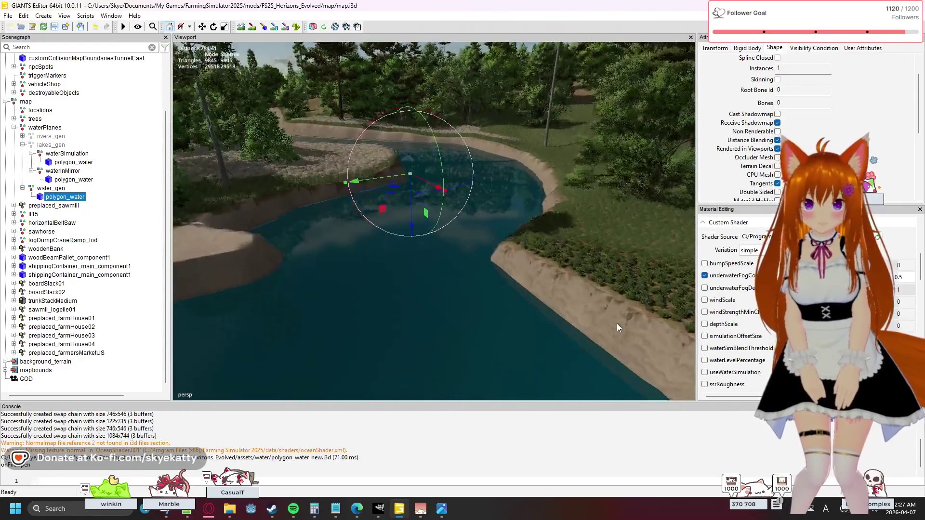
pyautogui.moveTo(616, 326)
pyautogui.mouseDown(button='right')
pyautogui.moveTo(558, 301)
pyautogui.moveTo(544, 271)
pyautogui.moveTo(481, 292)
pyautogui.moveTo(513, 296)
pyautogui.moveTo(467, 304)
pyautogui.moveTo(197, 324)
pyautogui.moveTo(453, 305)
pyautogui.moveTo(351, 314)
pyautogui.moveTo(415, 325)
pyautogui.moveTo(479, 319)
pyautogui.mouseUp(button='right')
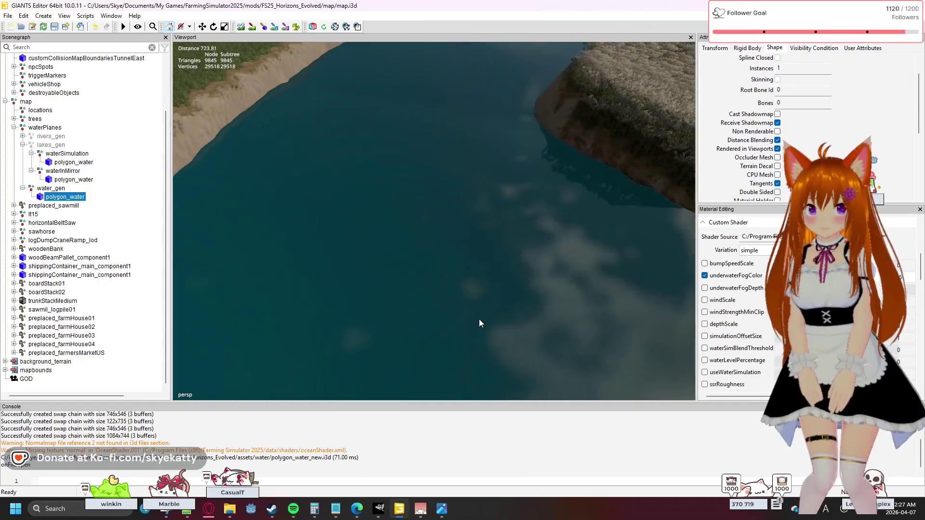
pyautogui.moveTo(561, 290)
pyautogui.mouseDown(button='right')
pyautogui.moveTo(559, 280)
pyautogui.moveTo(600, 278)
pyautogui.moveTo(594, 264)
pyautogui.mouseUp(button='right')
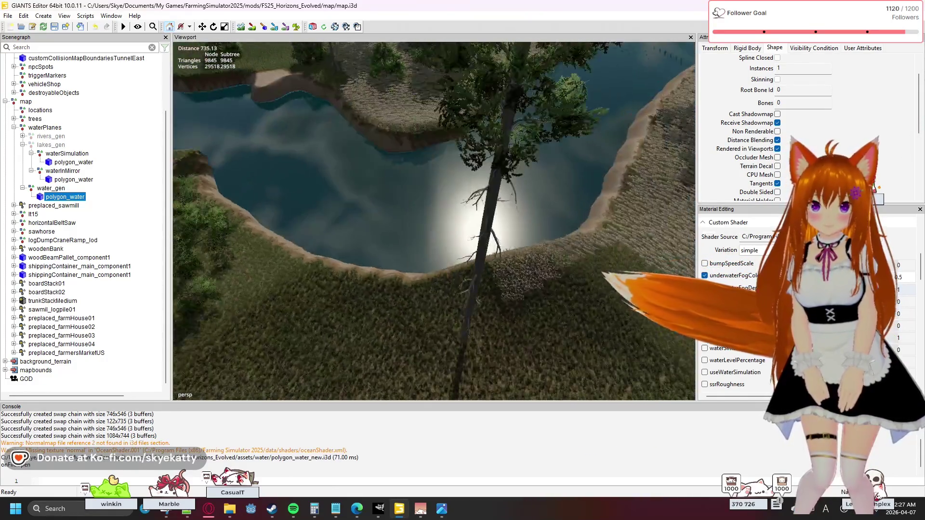
pyautogui.moveTo(738, 292)
pyautogui.mouseDown(button='right')
pyautogui.moveTo(604, 264)
pyautogui.moveTo(585, 241)
pyautogui.moveTo(577, 202)
pyautogui.moveTo(571, 218)
pyautogui.moveTo(552, 226)
pyautogui.moveTo(573, 246)
pyautogui.moveTo(563, 252)
pyautogui.mouseUp(button='right')
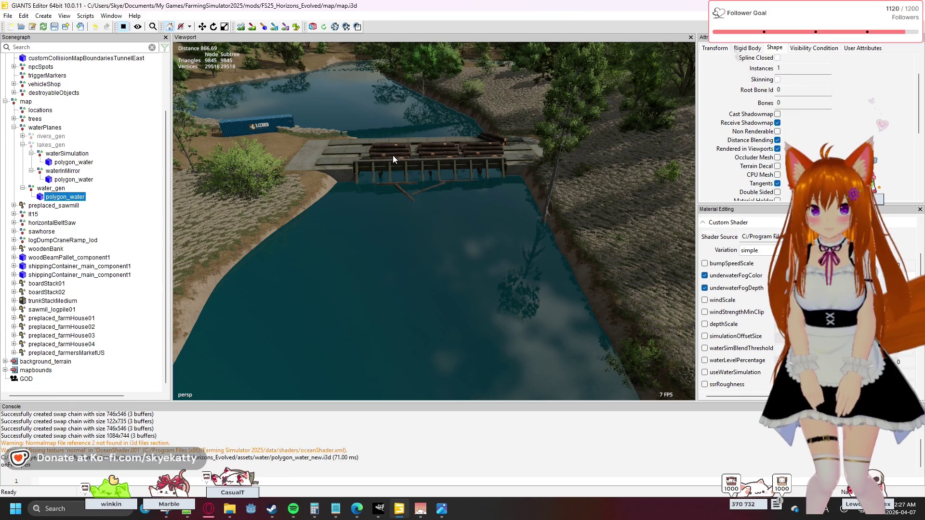
pyautogui.moveTo(376, 163)
pyautogui.mouseDown(button='right')
pyautogui.moveTo(346, 183)
pyautogui.moveTo(345, 196)
pyautogui.moveTo(551, 145)
pyautogui.moveTo(681, 189)
pyautogui.moveTo(528, 198)
pyautogui.moveTo(408, 164)
pyautogui.moveTo(398, 140)
pyautogui.moveTo(613, 199)
pyautogui.moveTo(672, 188)
pyautogui.mouseUp(button='right')
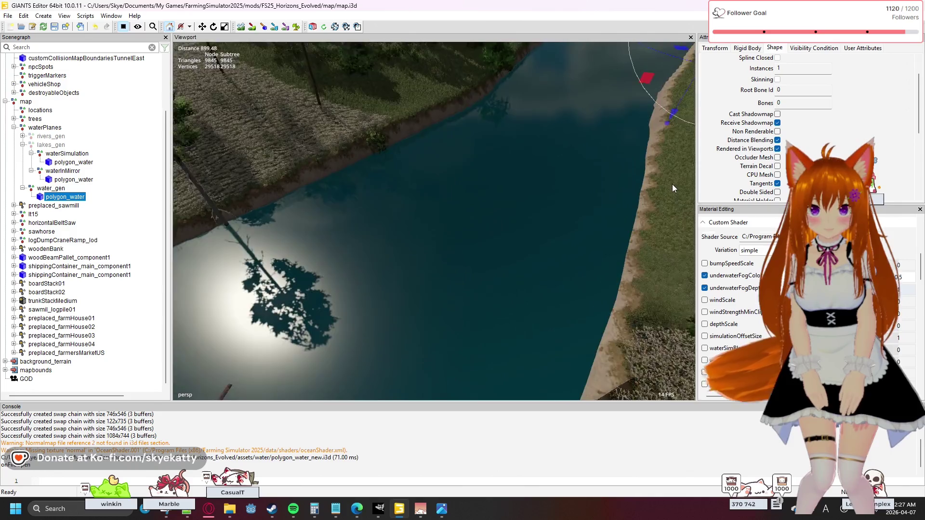
pyautogui.press('s')
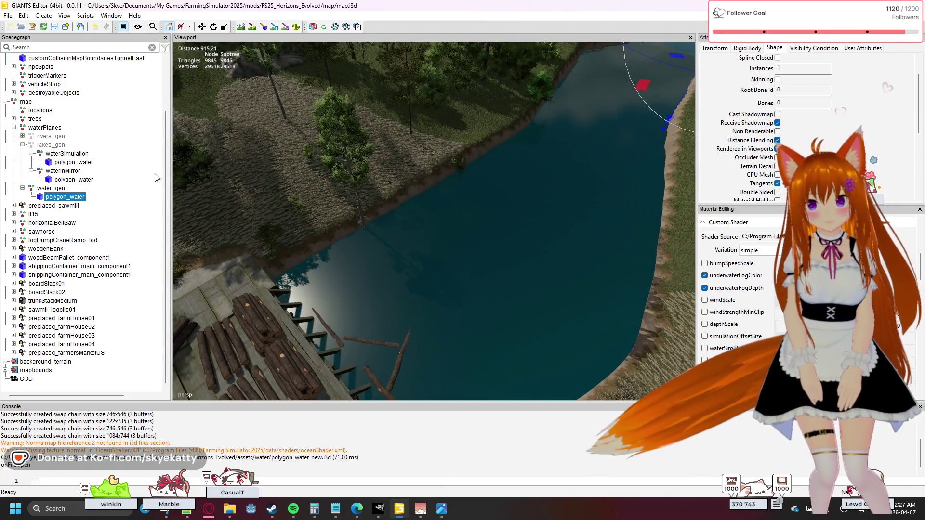
pyautogui.click(61, 193)
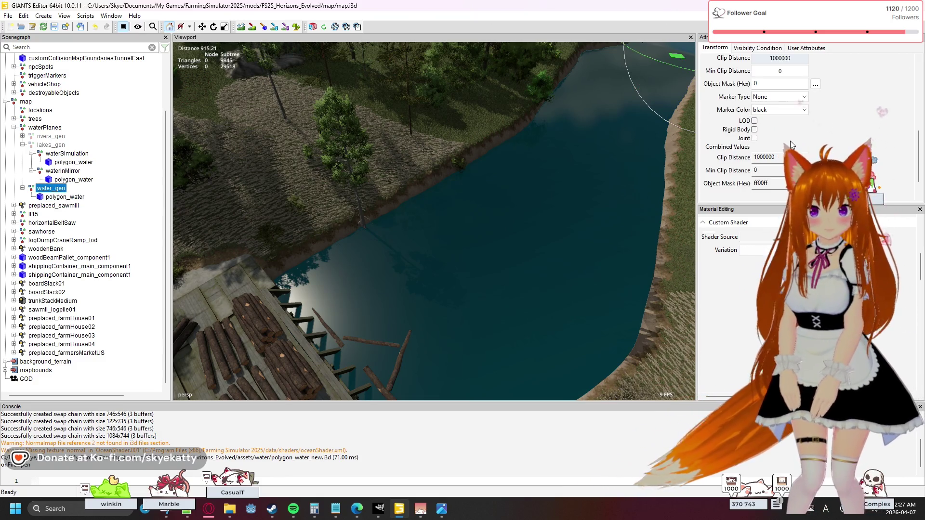
pyautogui.scroll(2, 790, 141)
pyautogui.scroll(2, 766, 117)
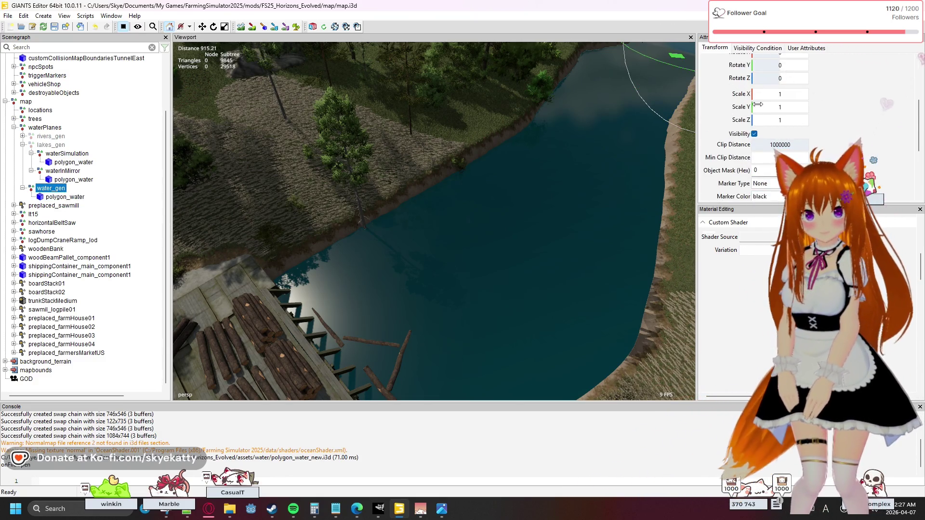
# Hide the water_gen river water and turn the lakes_gen lake water back on.
pyautogui.click(754, 135)
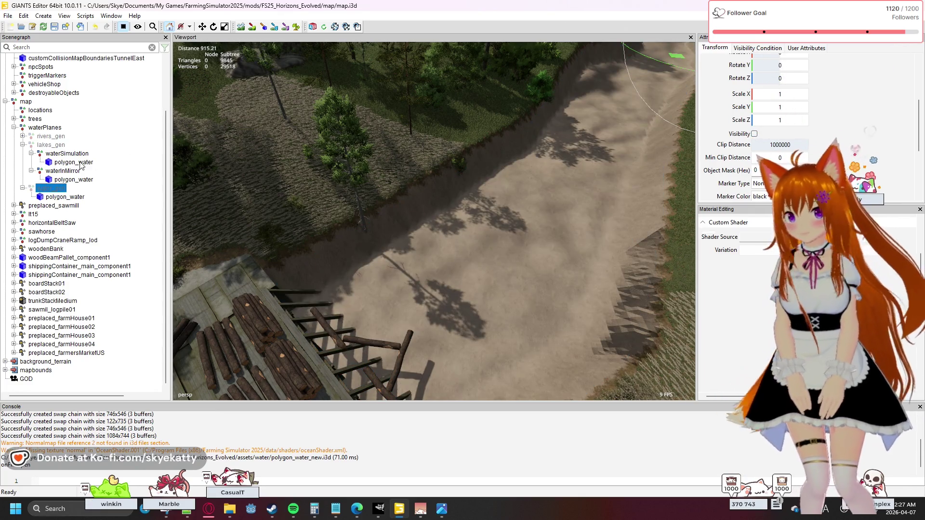
pyautogui.click(72, 181)
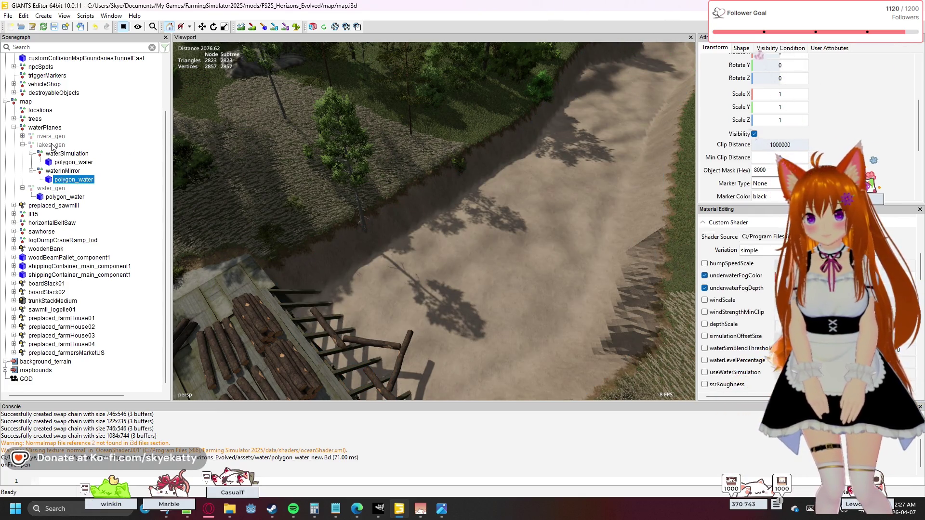
pyautogui.click(52, 144)
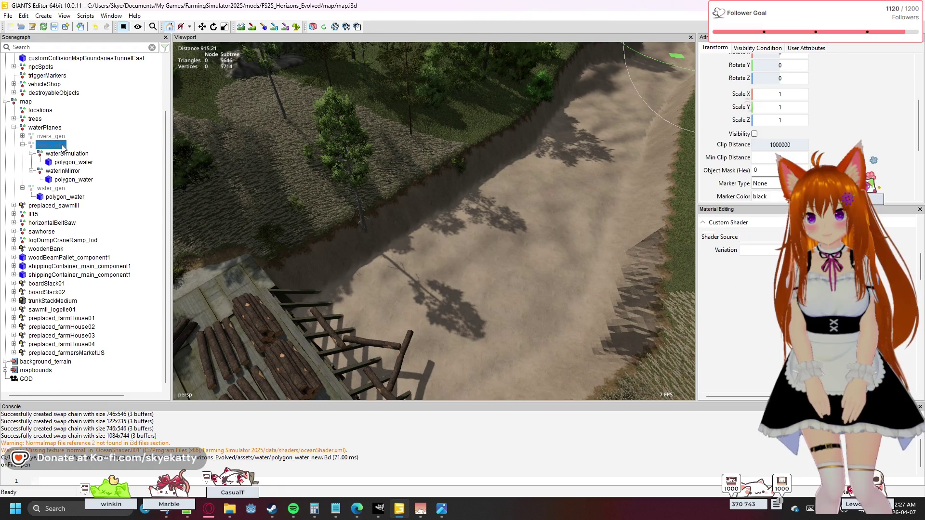
pyautogui.click(754, 135)
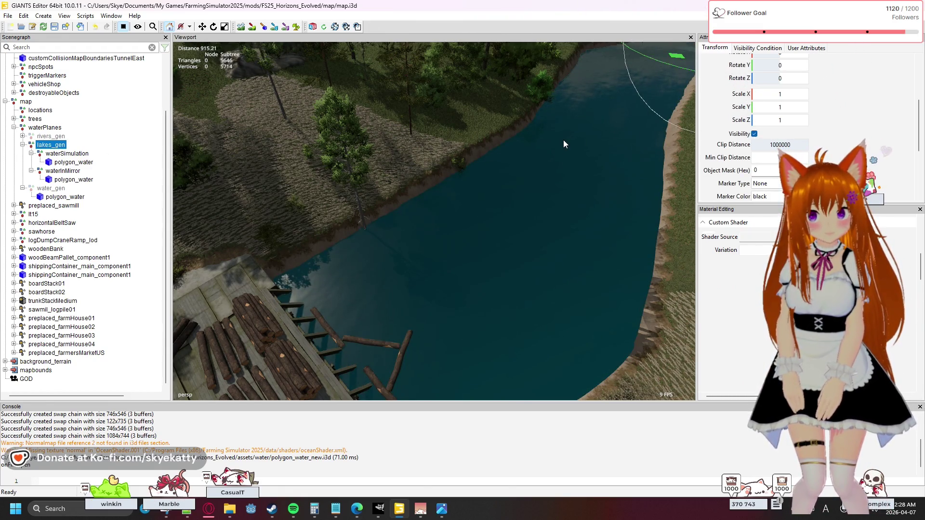
# Fly the camera over the lake shoreline to inspect the water, then select the waterSimulation polygon_water.
pyautogui.moveTo(563, 139); pyautogui.dragTo(342, 156, button='middle')
pyautogui.press('w')
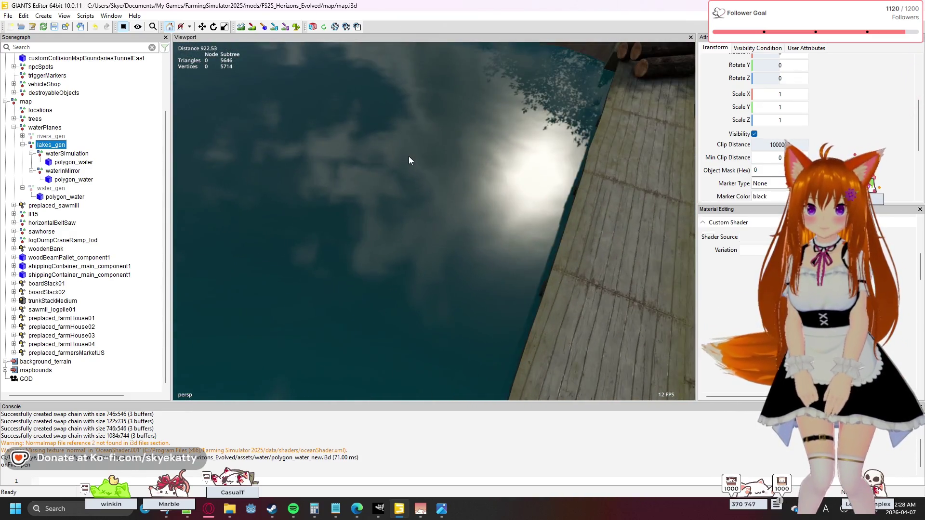
pyautogui.moveTo(408, 156); pyautogui.dragTo(368, 129, button='middle')
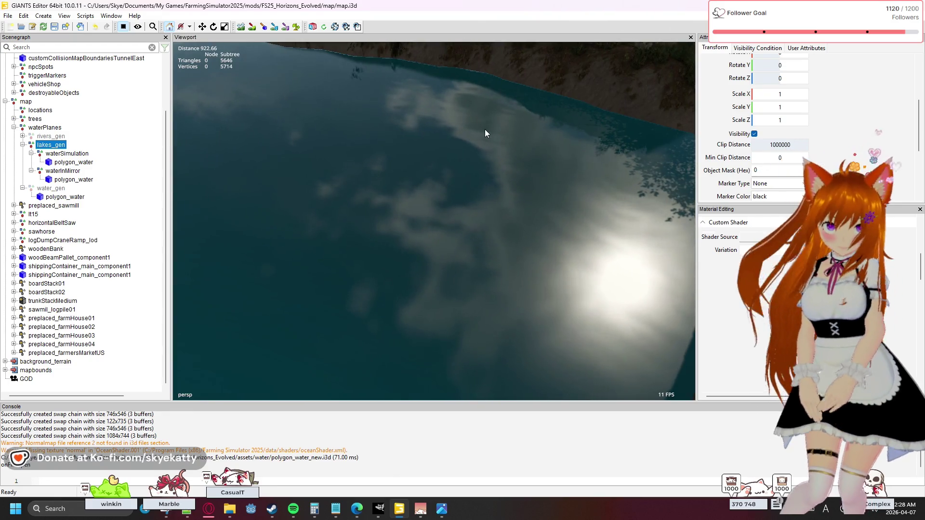
pyautogui.moveTo(444, 137)
pyautogui.mouseDown(button='middle')
pyautogui.moveTo(395, 129)
pyautogui.moveTo(358, 104)
pyautogui.moveTo(324, 109)
pyautogui.mouseUp(button='middle')
pyautogui.moveTo(484, 134)
pyautogui.mouseDown(button='middle')
pyautogui.moveTo(475, 141)
pyautogui.moveTo(489, 138)
pyautogui.mouseUp(button='middle')
pyautogui.moveTo(692, 196); pyautogui.dragTo(452, 166, button='middle')
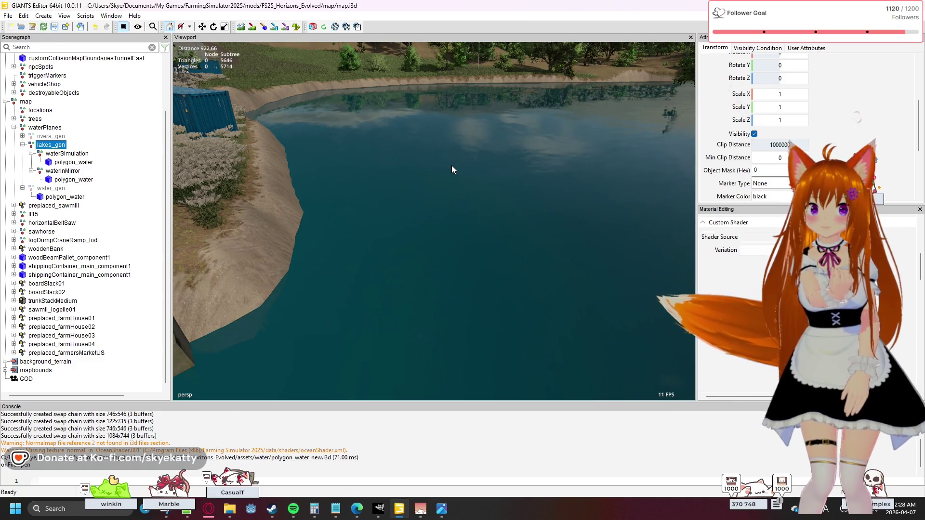
pyautogui.scroll(-3, 882, 144)
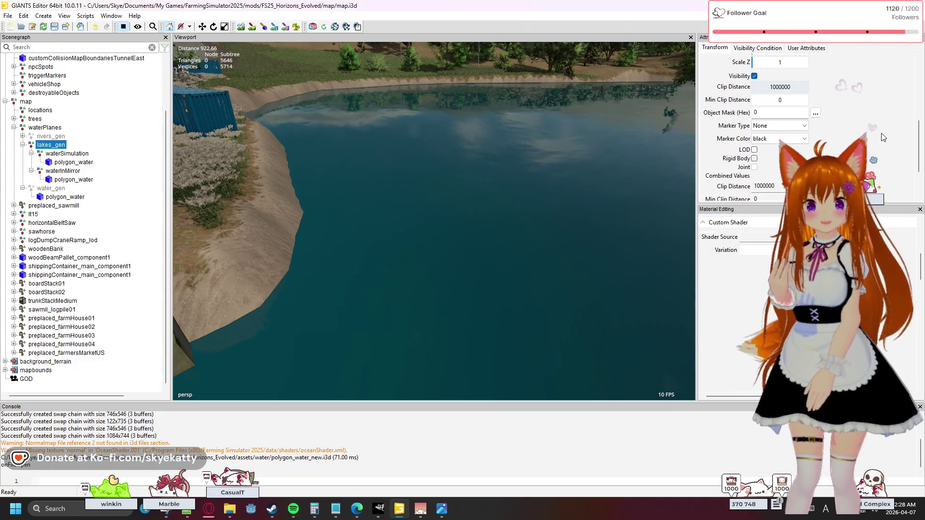
pyautogui.scroll(-2, 879, 138)
pyautogui.scroll(-2, 877, 132)
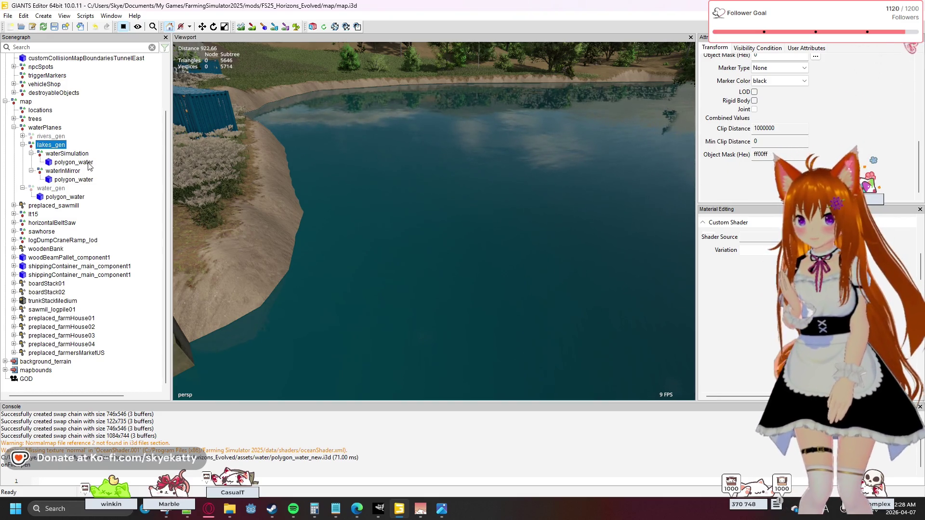
pyautogui.click(73, 162)
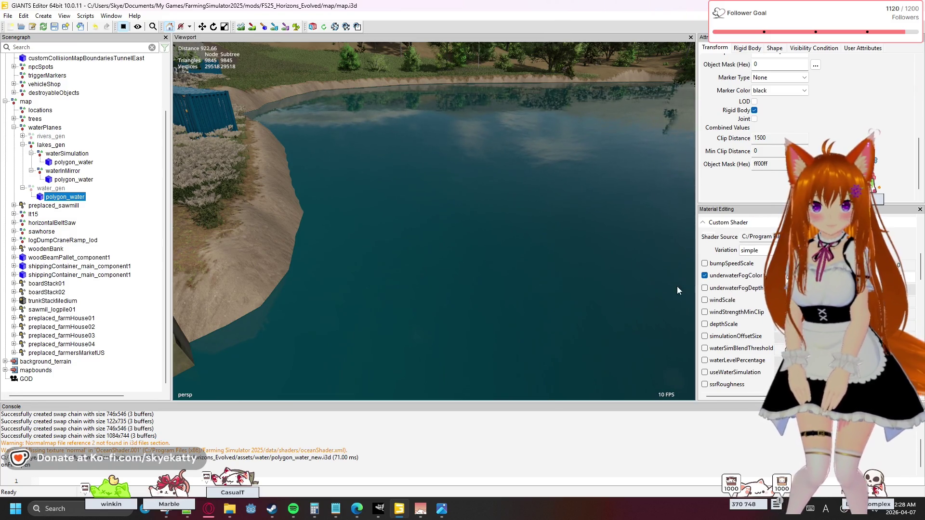
# Compare attributes of the waterInMirror polygon_water with the river polygon_water under water_gen.
pyautogui.click(74, 179)
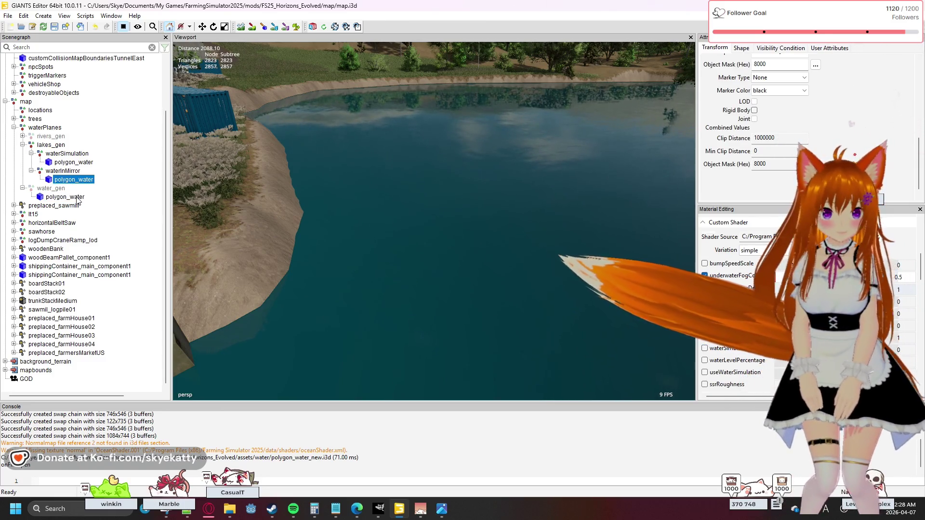
pyautogui.click(72, 197)
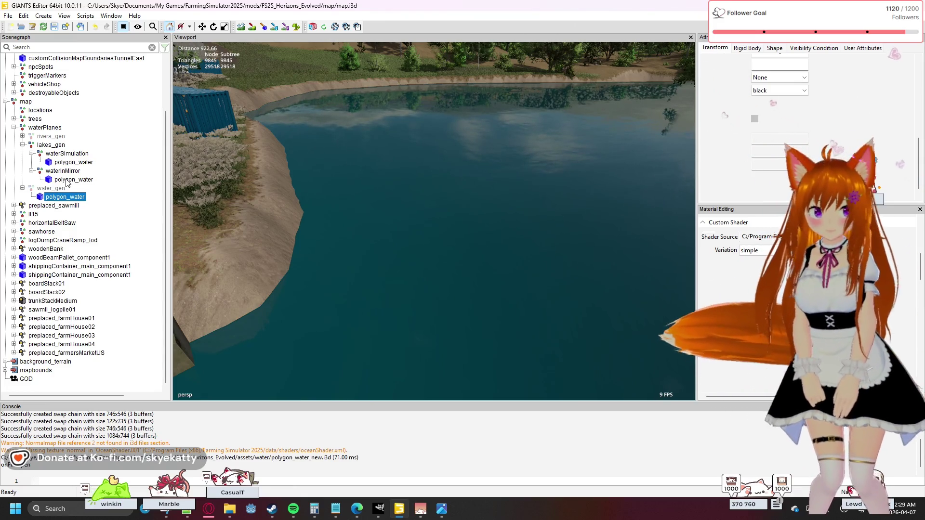
pyautogui.click(66, 182)
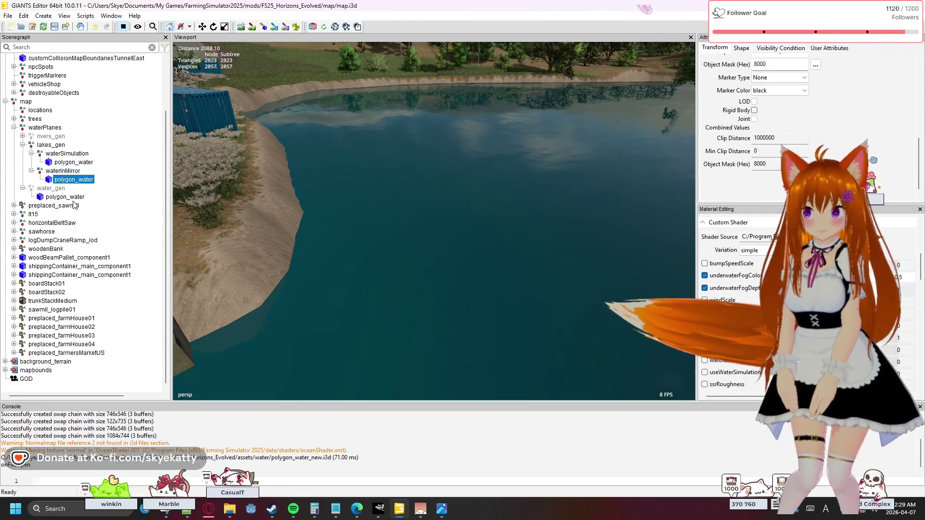
pyautogui.click(69, 197)
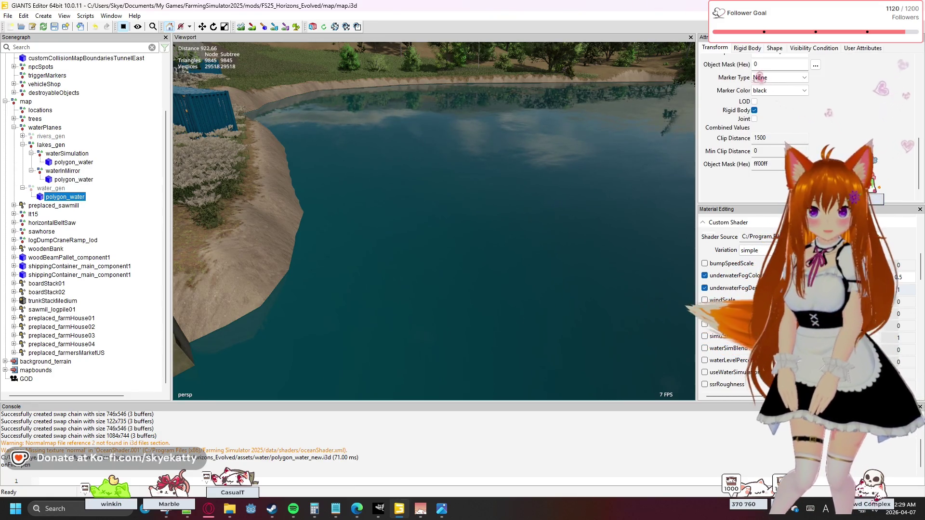
pyautogui.scroll(-1, 730, 303)
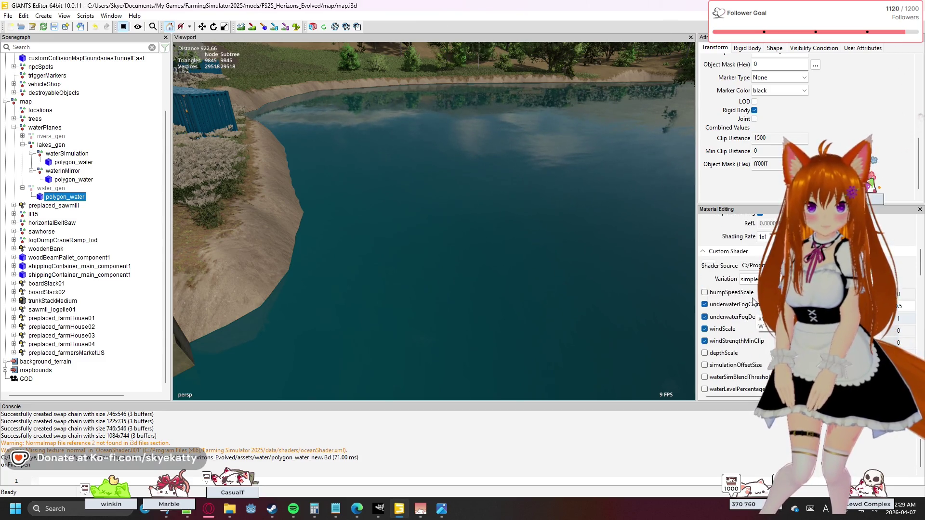
pyautogui.scroll(1, 731, 304)
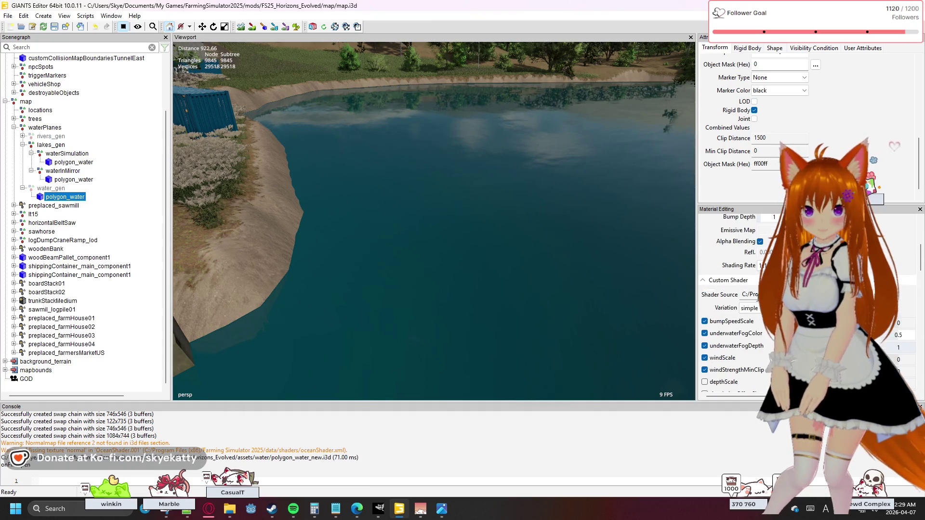
pyautogui.scroll(1, 738, 303)
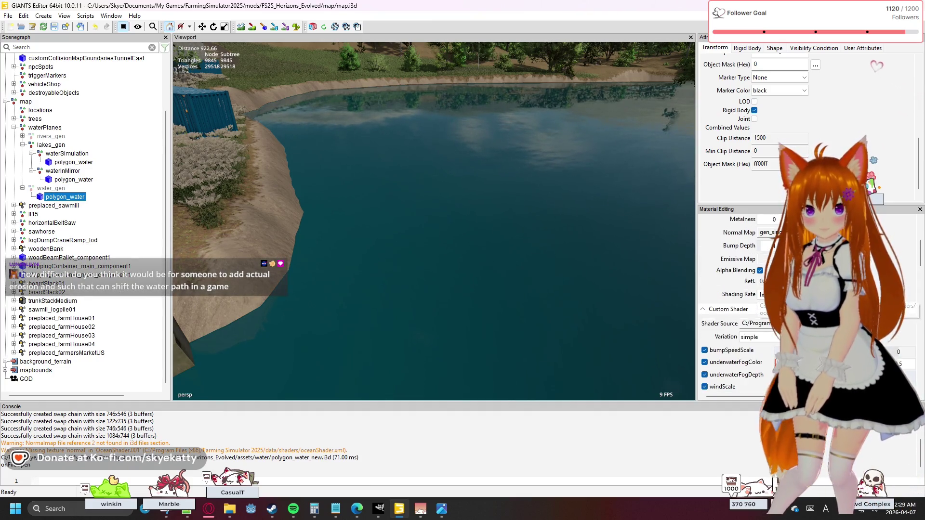
pyautogui.scroll(1, 737, 304)
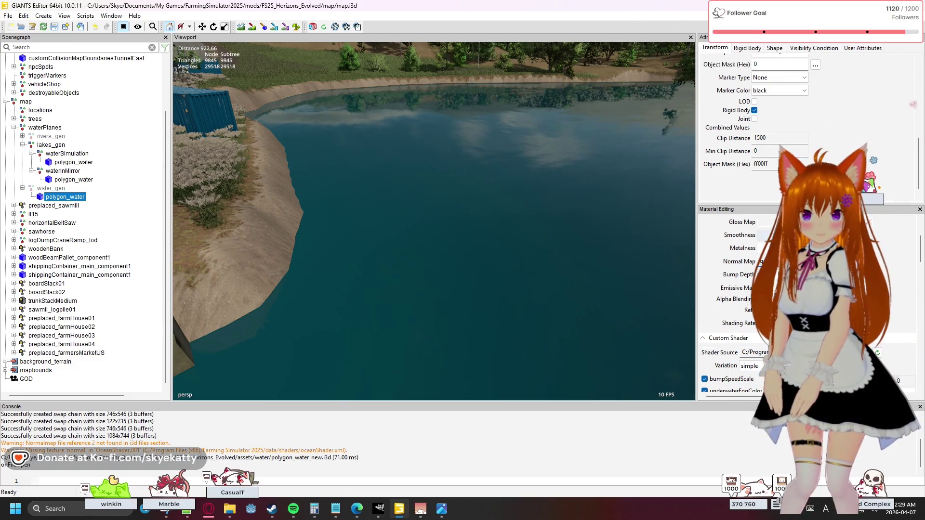
# Inspect the river water's normal map, then copy the lake water's water_normal.dds path.
pyautogui.click(907, 261)
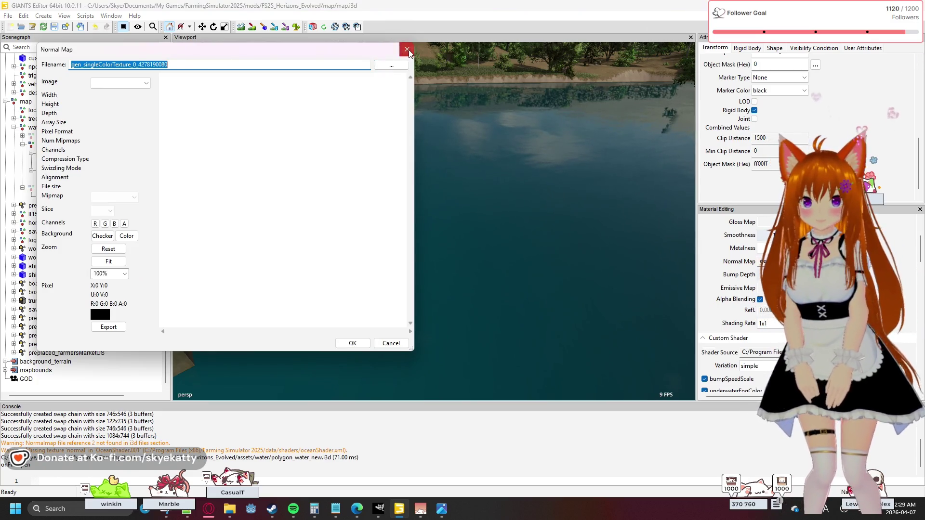
pyautogui.click(407, 50)
pyautogui.click(73, 179)
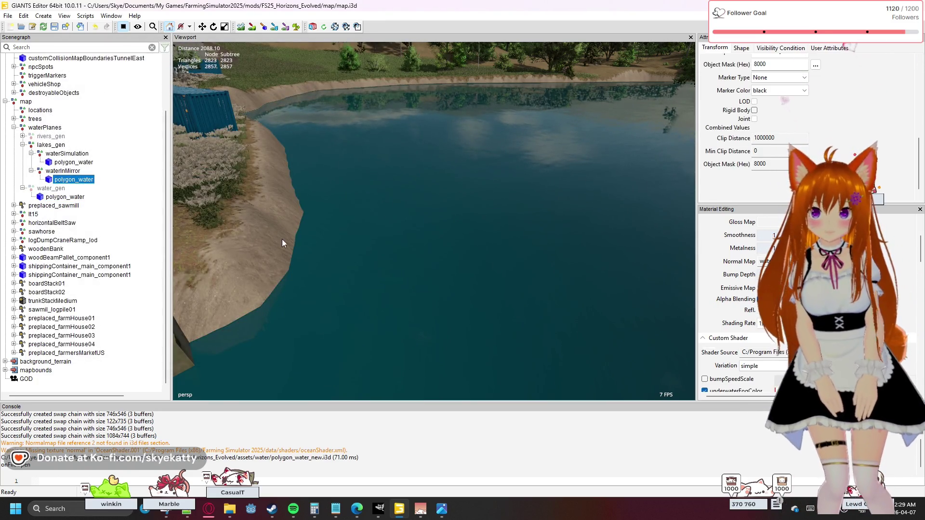
pyautogui.click(803, 261)
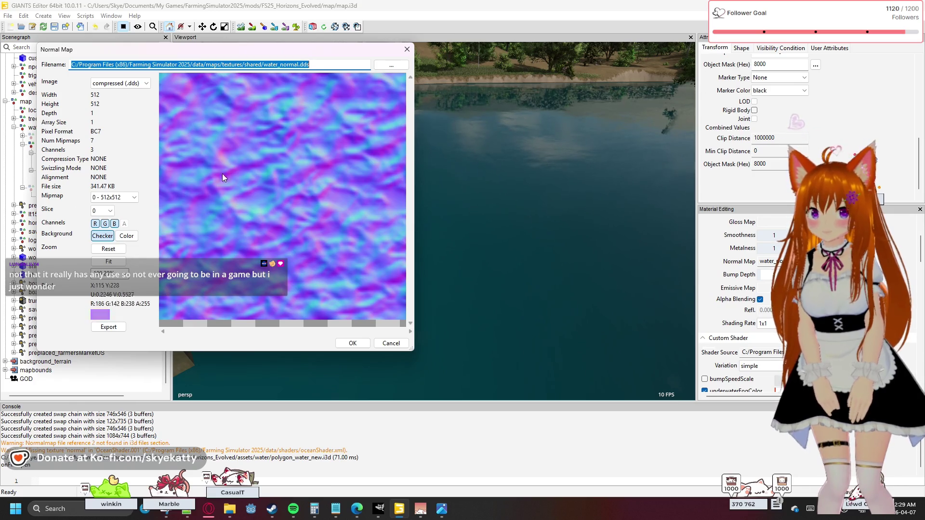
pyautogui.scroll(-2, 337, 138)
pyautogui.scroll(1, 336, 138)
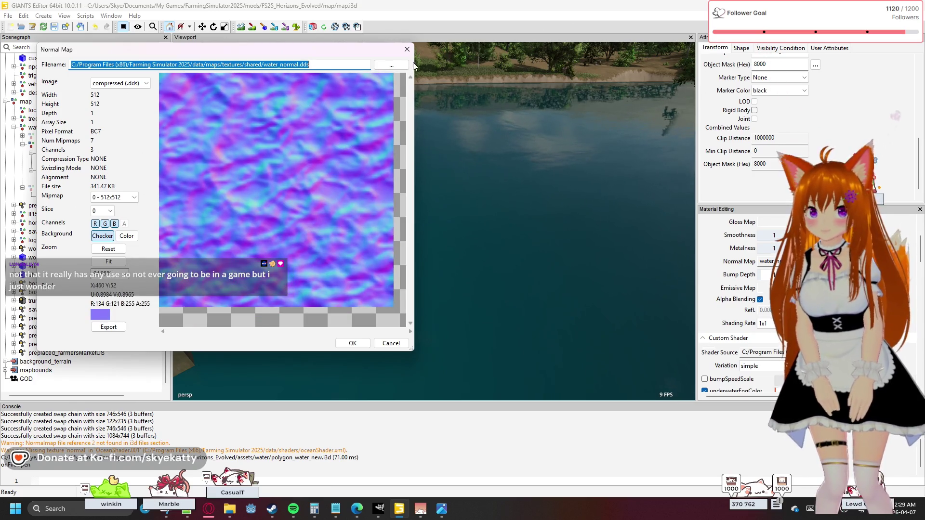
pyautogui.click(407, 49)
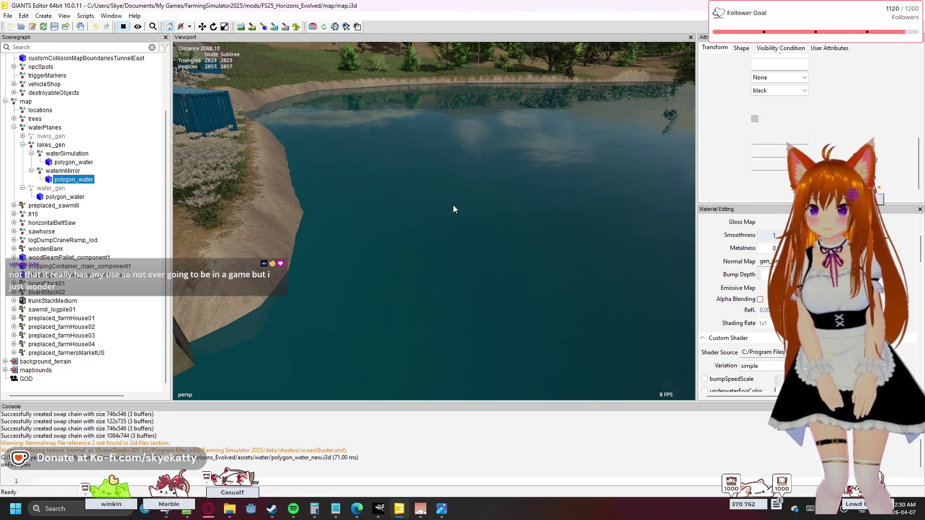
# Paste water_normal.dds into the river polygon_water's Normal Map filename and load it.
pyautogui.click(62, 198)
pyautogui.click(766, 261)
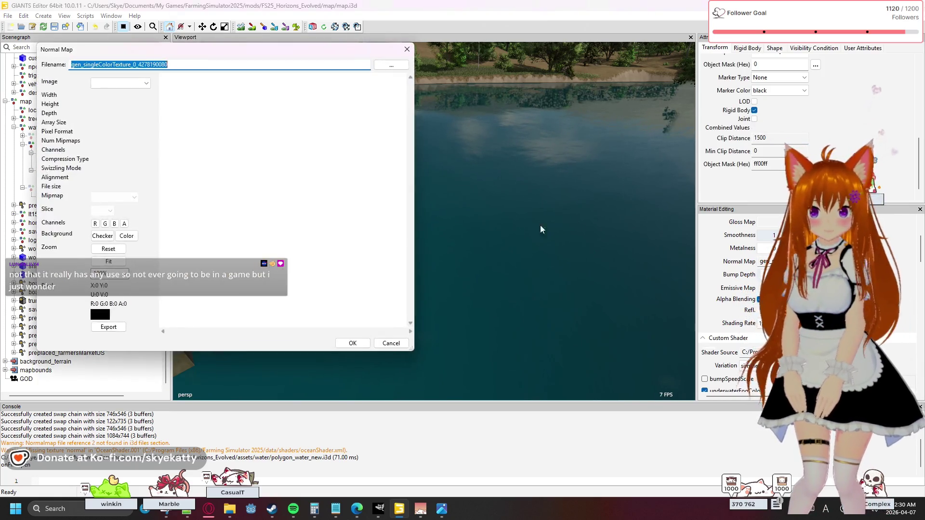
pyautogui.write('C:/Program Files (x86)/Farming Simulator 2025/data/maps/textures/shared/water_normal.dds')
pyautogui.press('Return')
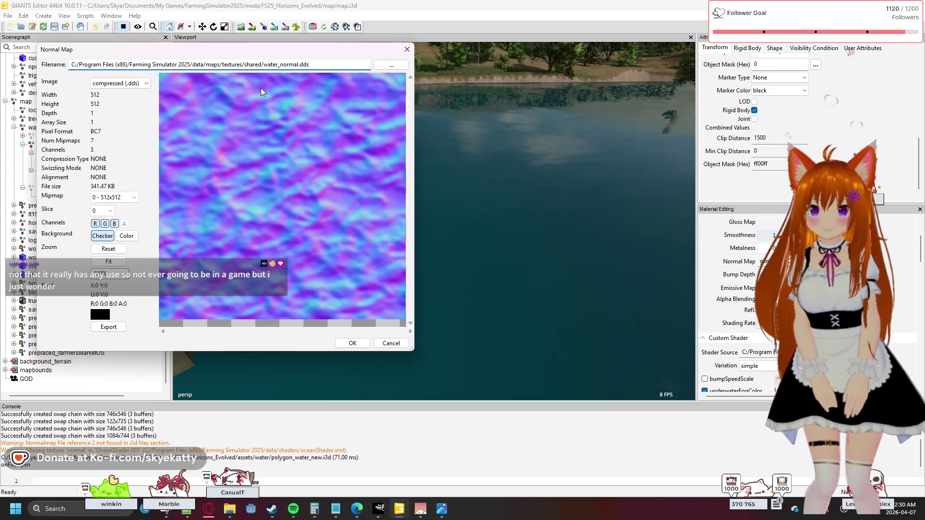